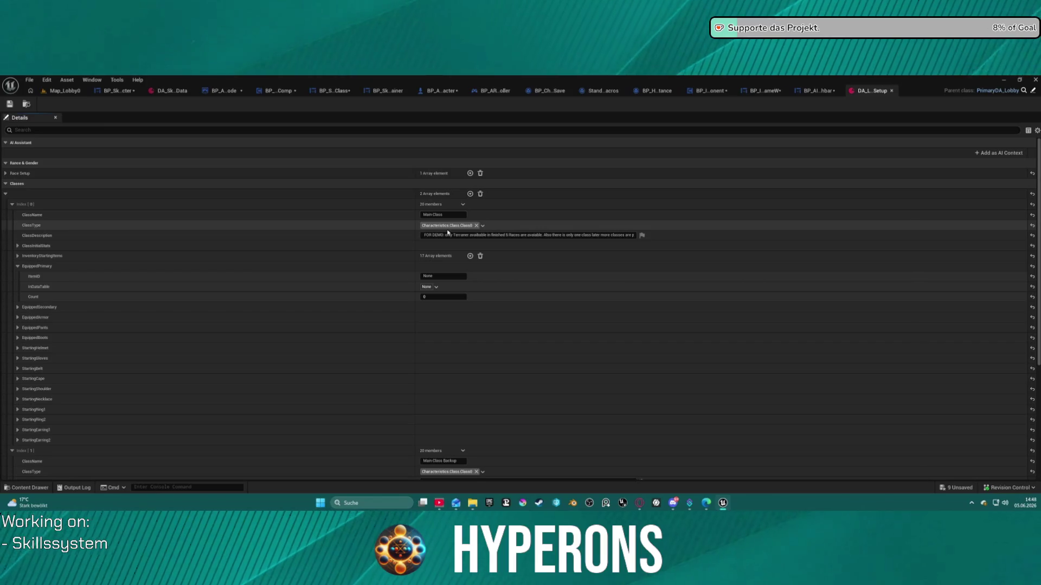
Step: Browse the BP_InGameW, BP_InventoryComponent and DA setup tabs, ending on BP_AIHealthbar's Designer layout
left_click(824, 91)
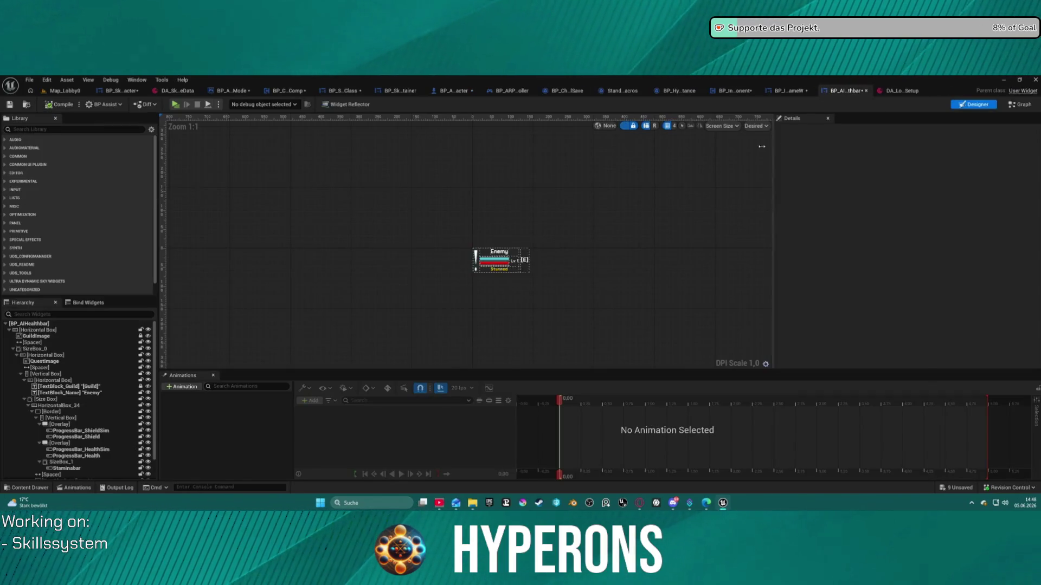
left_click(780, 91)
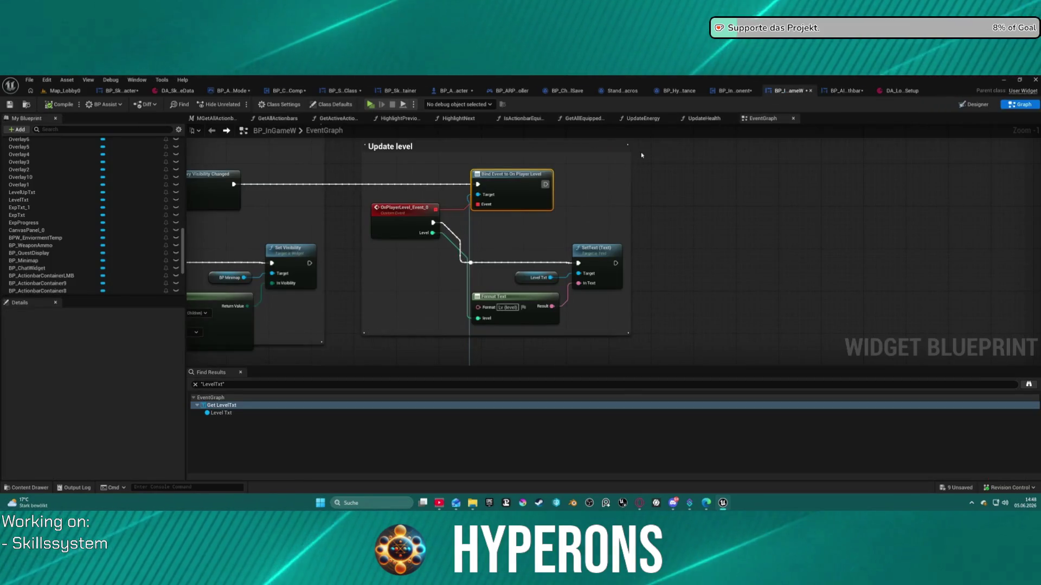
key("ctrl+Tab")
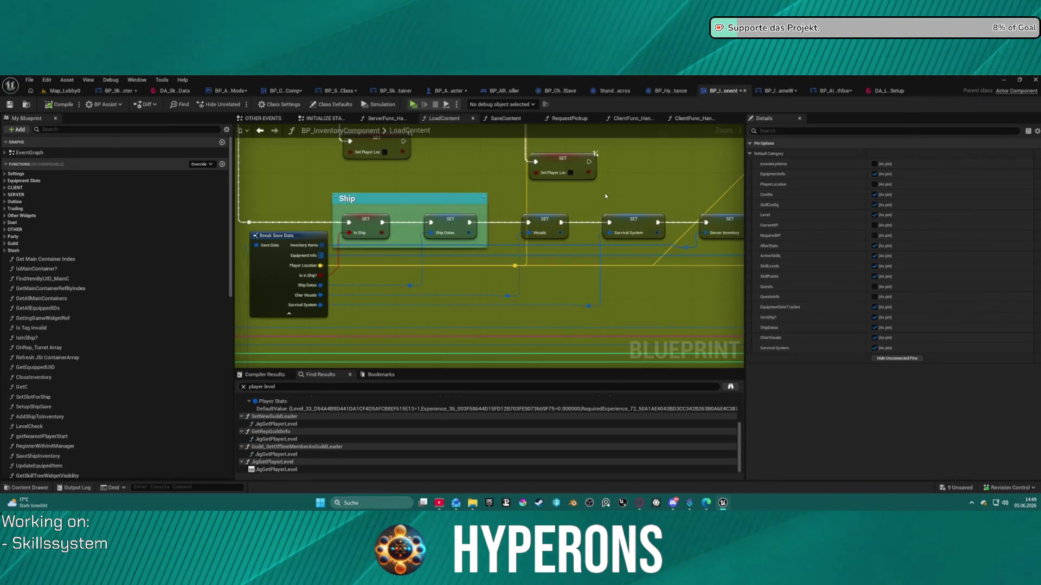
scroll(605, 197, "down", 3)
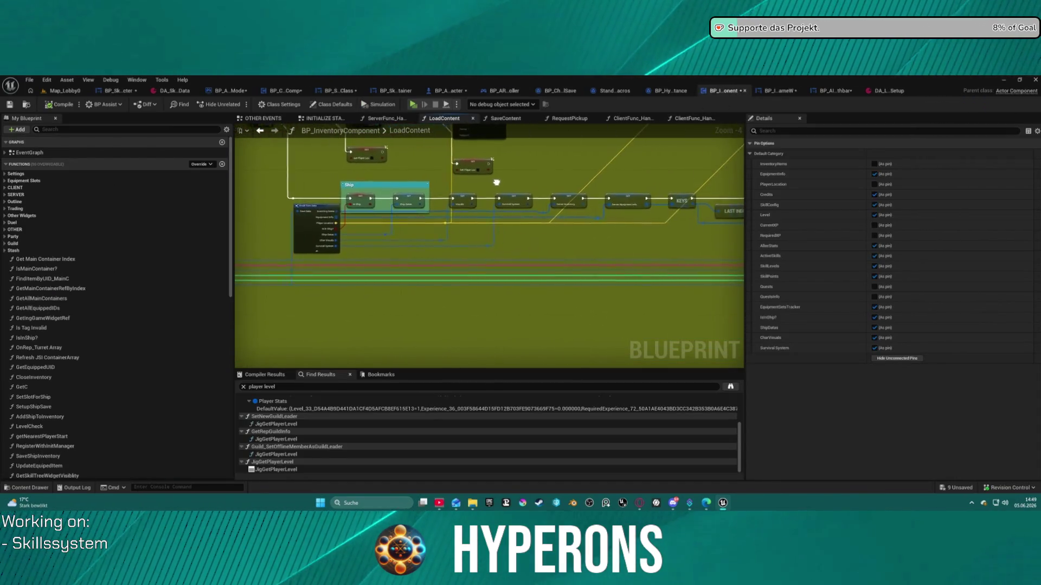
left_click(874, 91)
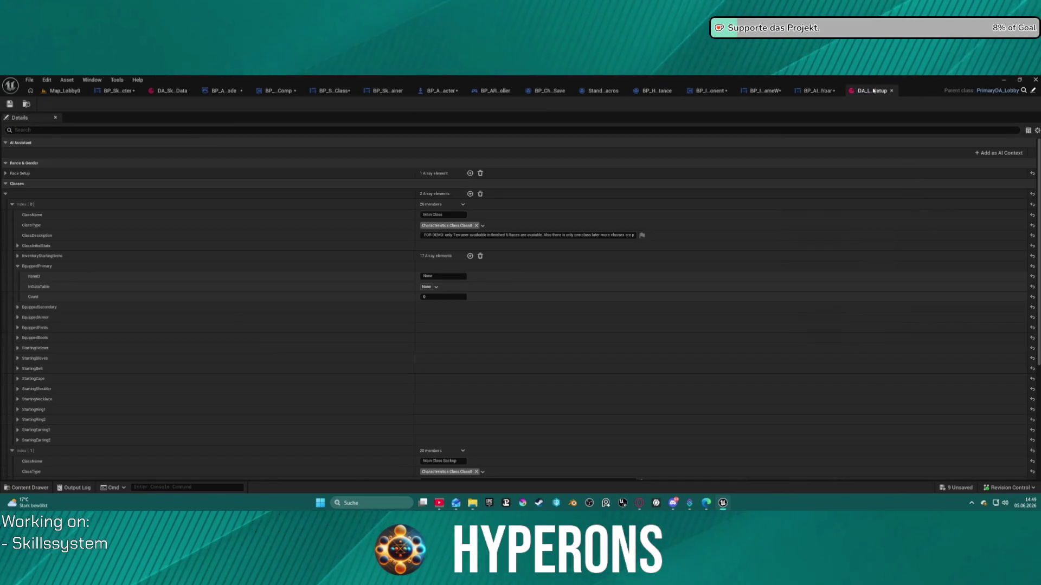
left_click(812, 94)
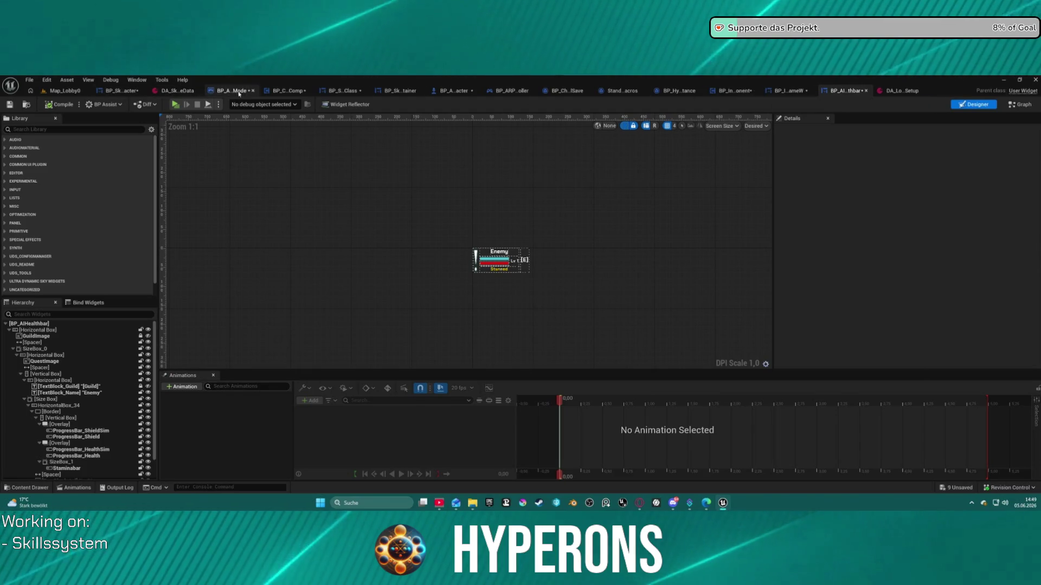
Step: Add a breakpoint on the return node of BP_SkillContainer's CanActivate? function
left_click(395, 92)
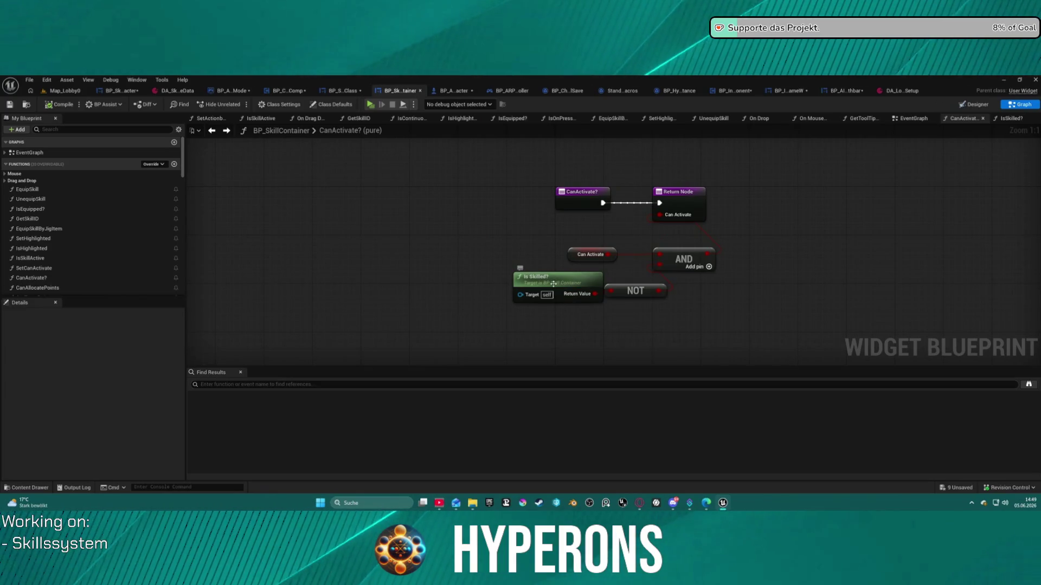
right_click(677, 214)
left_click(715, 385)
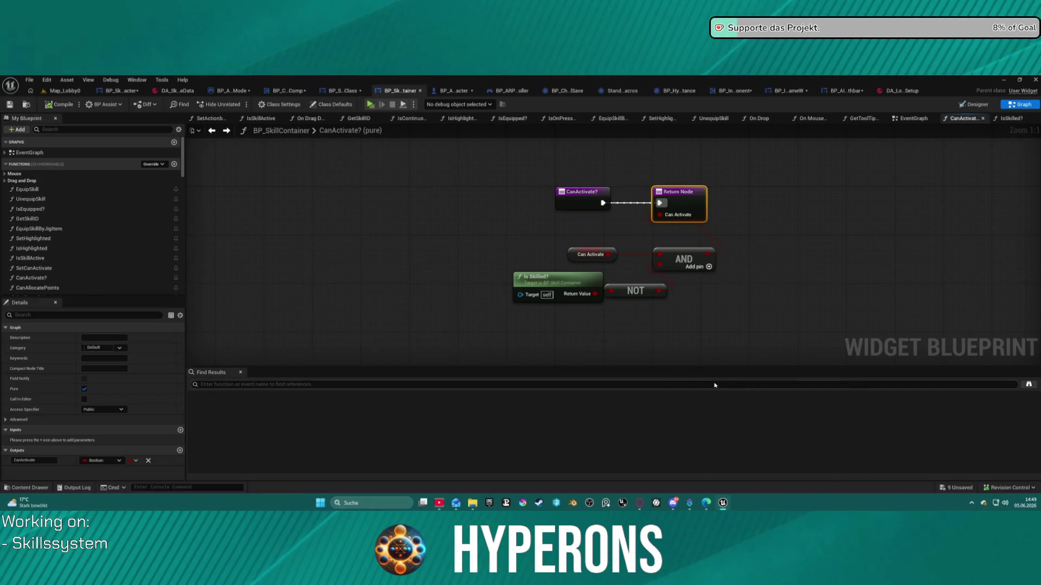
Step: Find all Can Activate references by name and jump to the SetCanActivate function
right_click(575, 254)
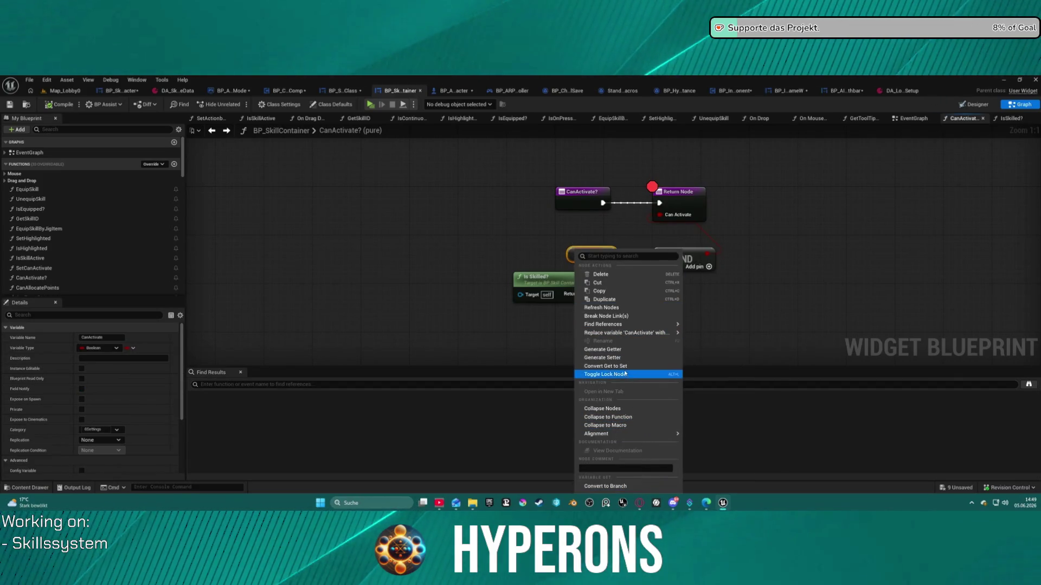
mouse_move(626, 333)
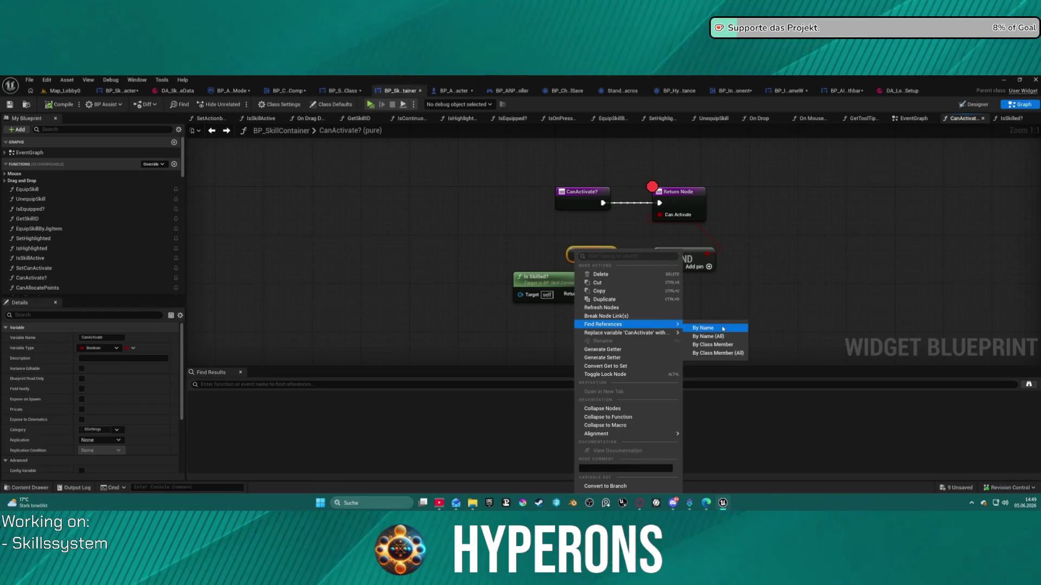
left_click(724, 329)
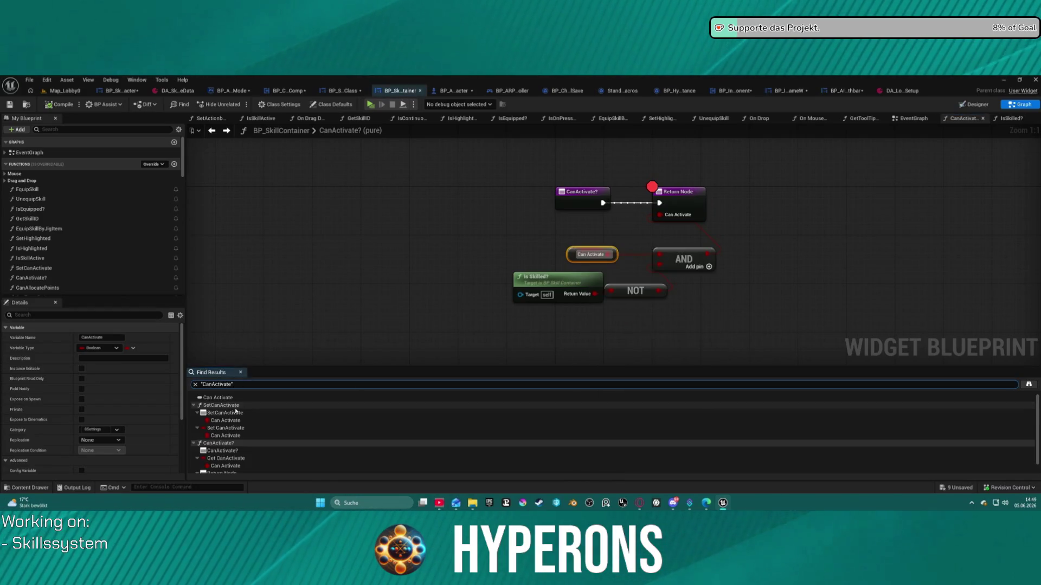
left_click(222, 421)
double_click(223, 422)
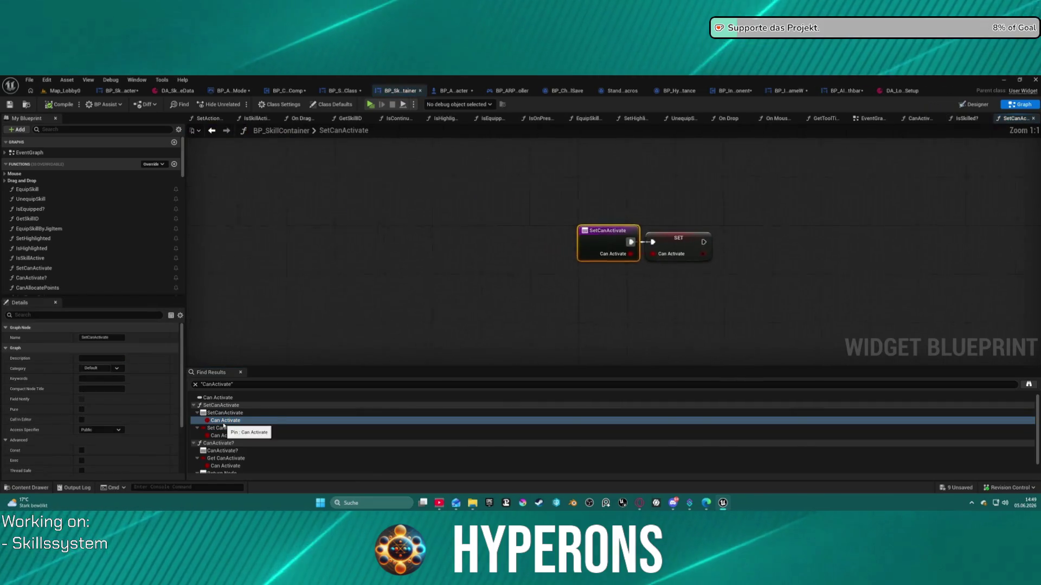
Step: Step through the remaining results: the Set CanActivate node, the CanActivate? return node and SetCanActivate
double_click(233, 430)
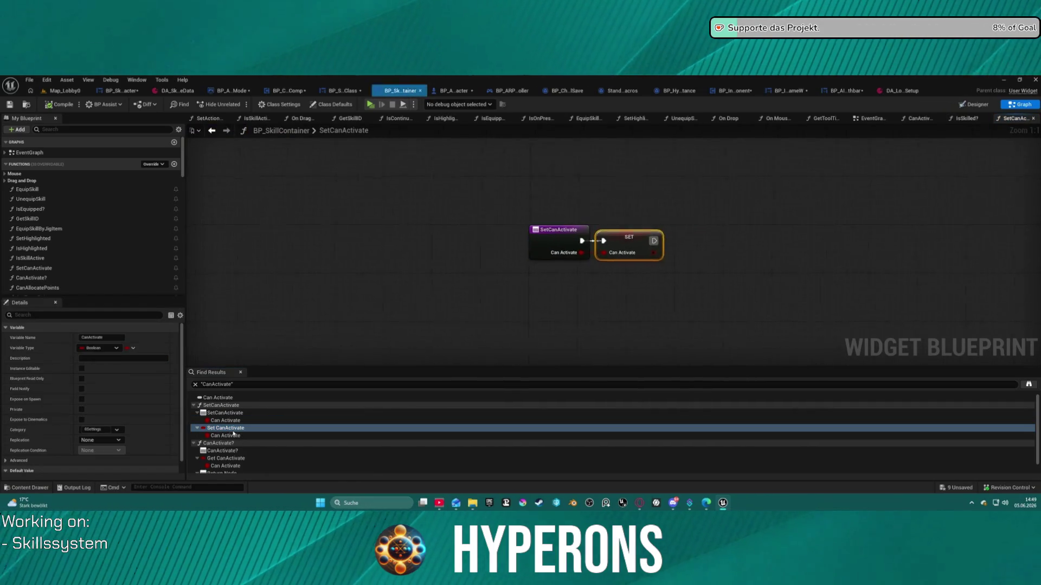
double_click(230, 452)
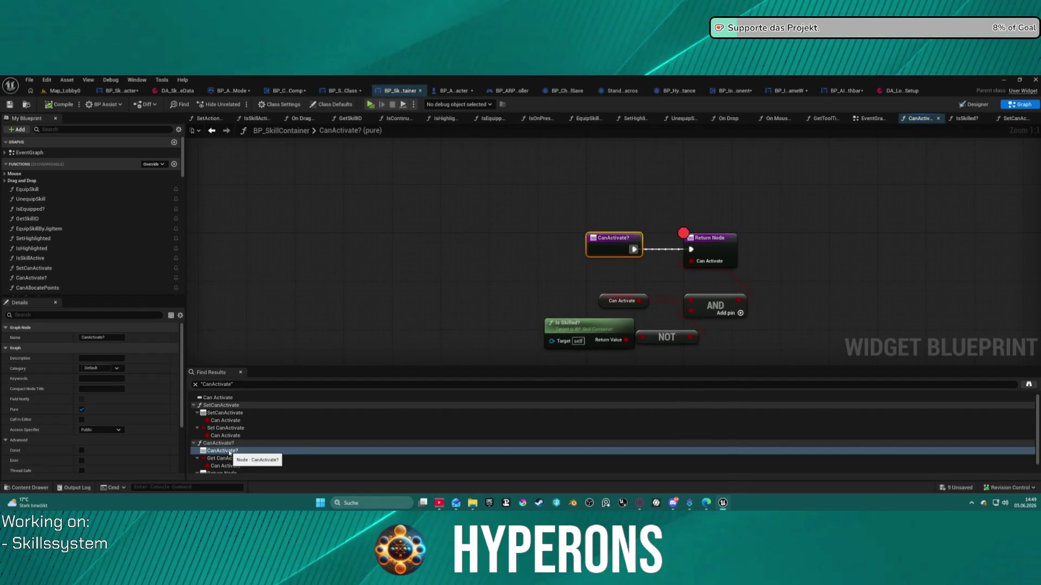
scroll(235, 466, "down", 1)
double_click(238, 471)
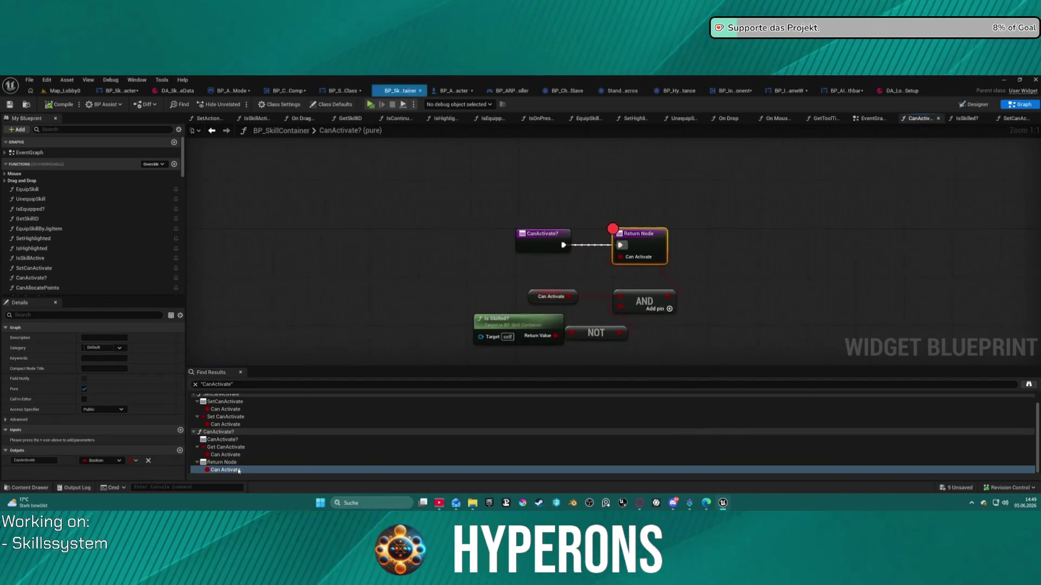
scroll(223, 412, "up", 2)
left_click(227, 420)
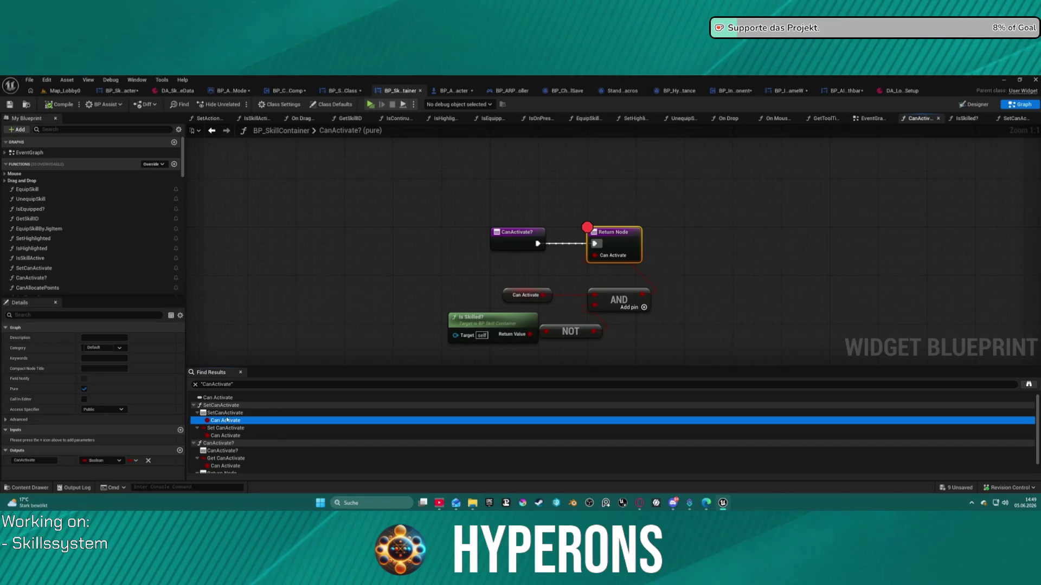
double_click(227, 420)
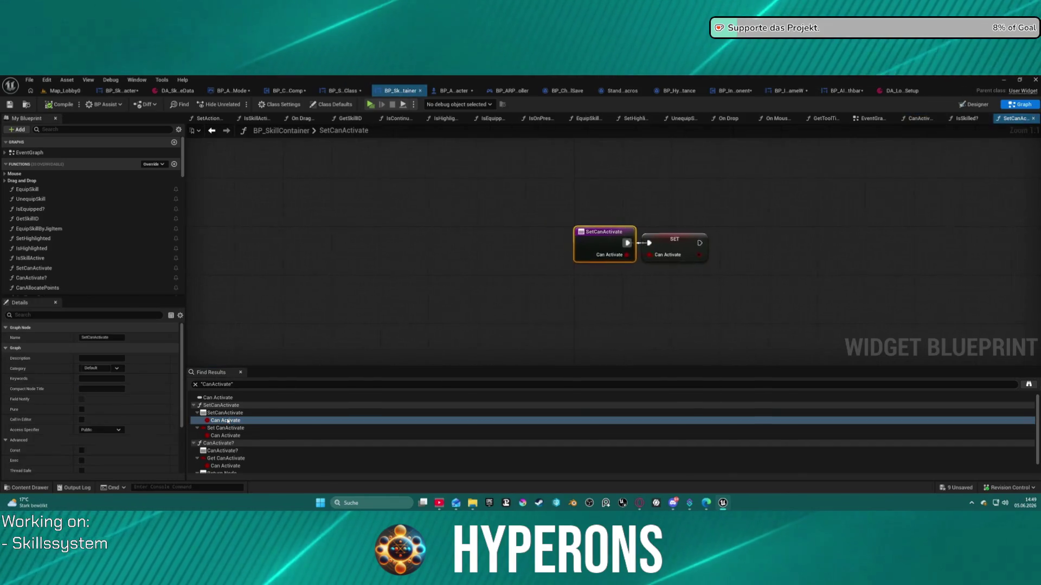
left_click(242, 412)
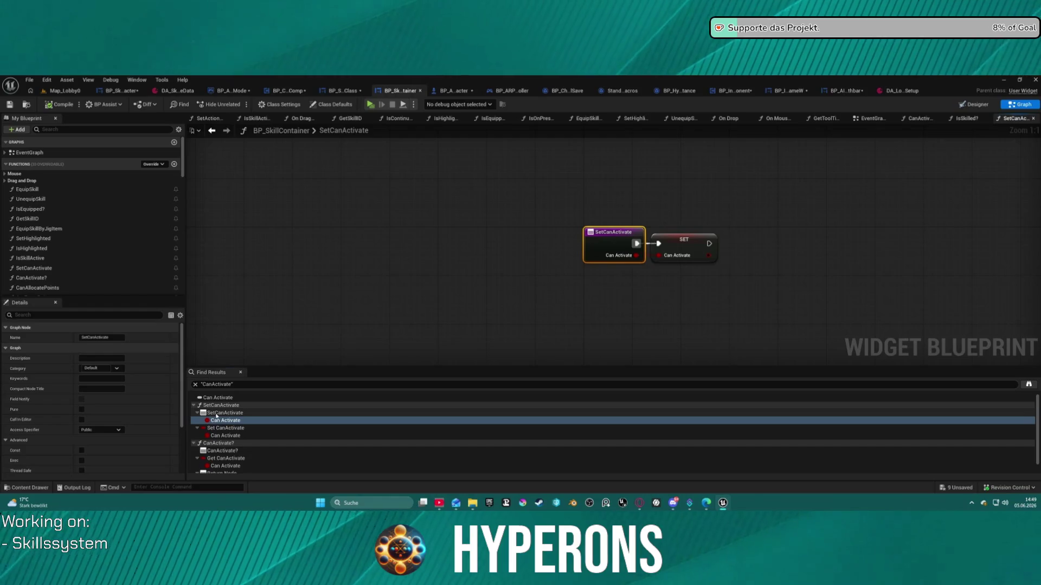
left_click(126, 93)
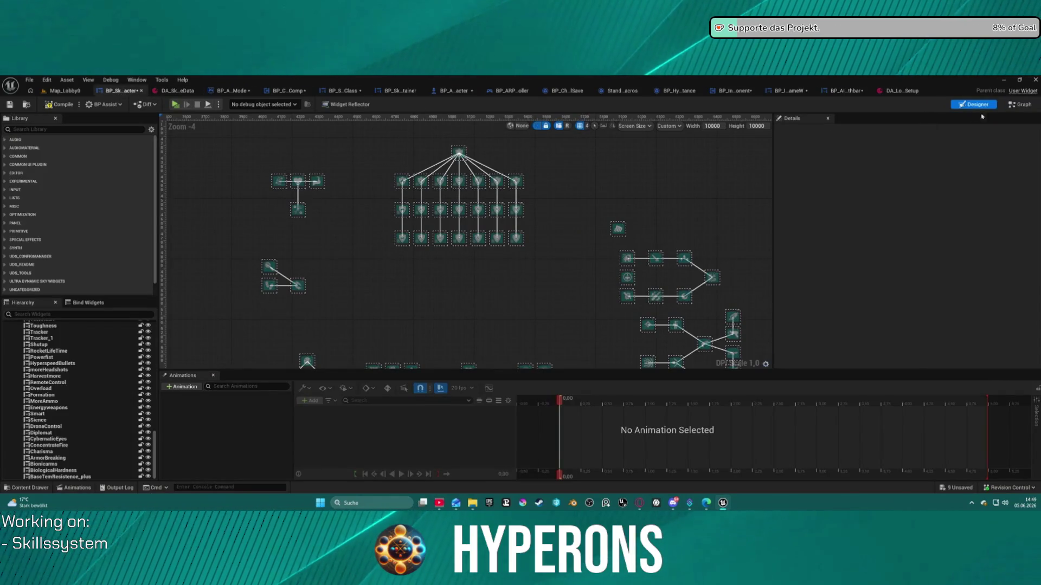
Step: Switch BP_SkillTree_Character from Designer to Graph mode and open its EventGraph from My Blueprint
left_click(1019, 104)
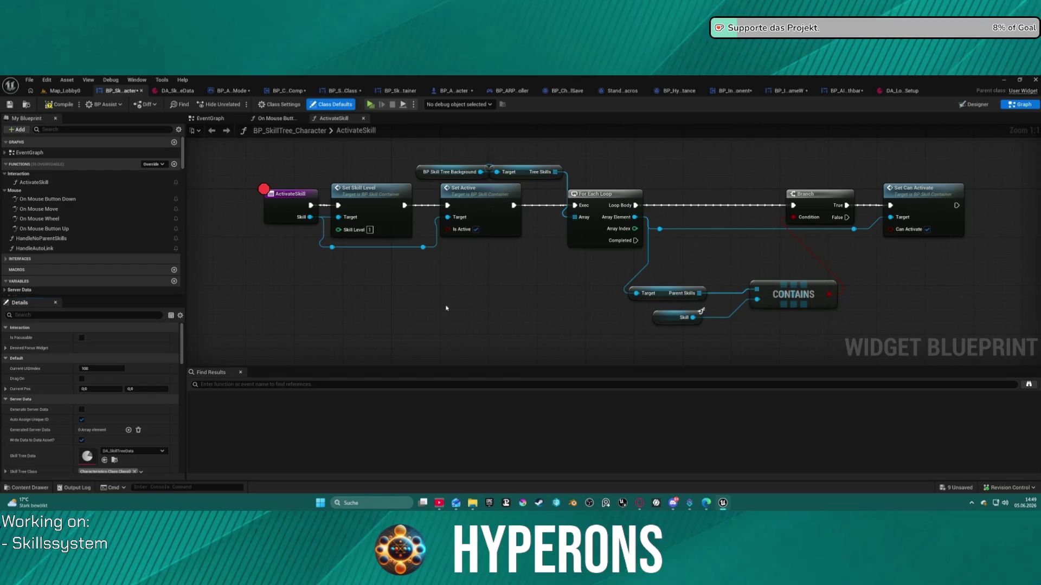
scroll(98, 206, "down", 1)
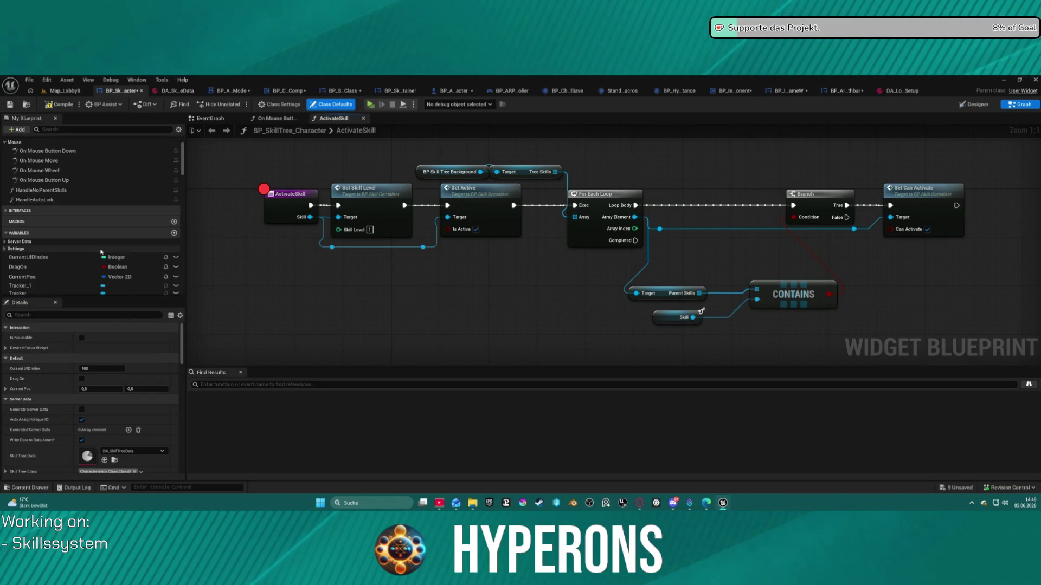
scroll(136, 162, "up", 1)
left_click(5, 152)
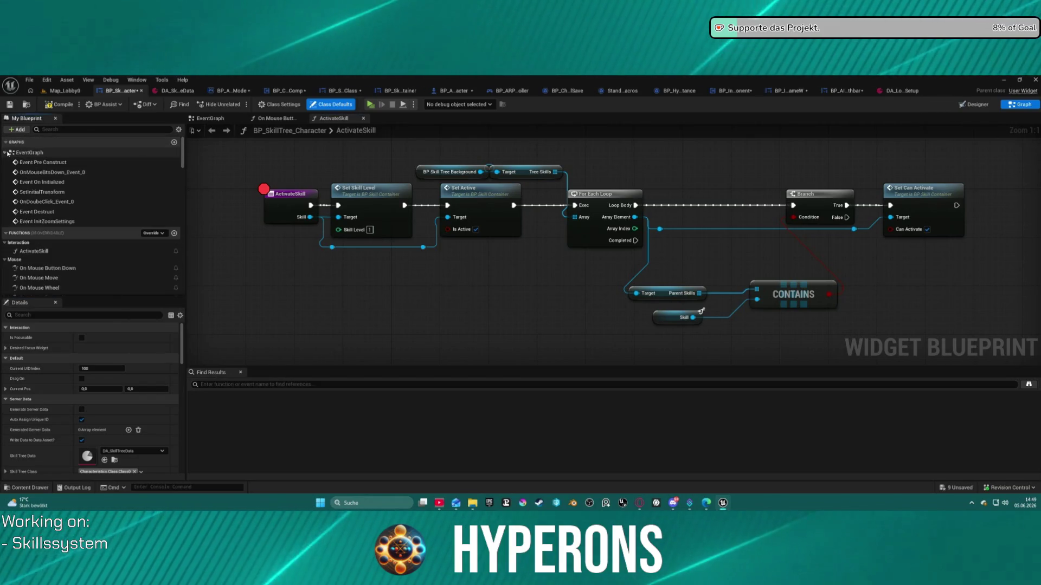
double_click(30, 153)
Step: Pan the EventGraph across the Generating server data comment to the passive skill settings getters
scroll(614, 250, "up", 7)
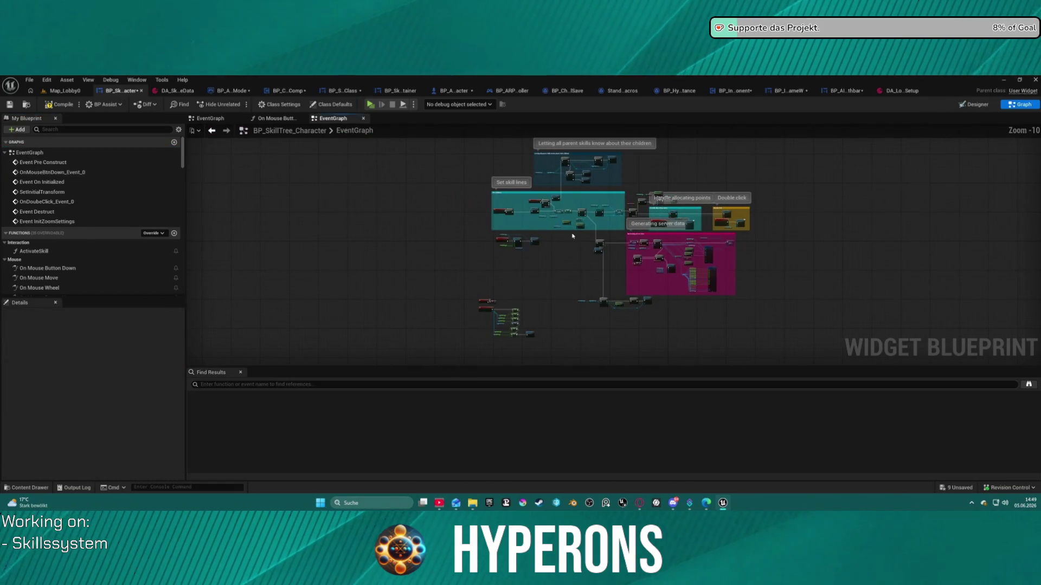
scroll(370, 268, "down", 5)
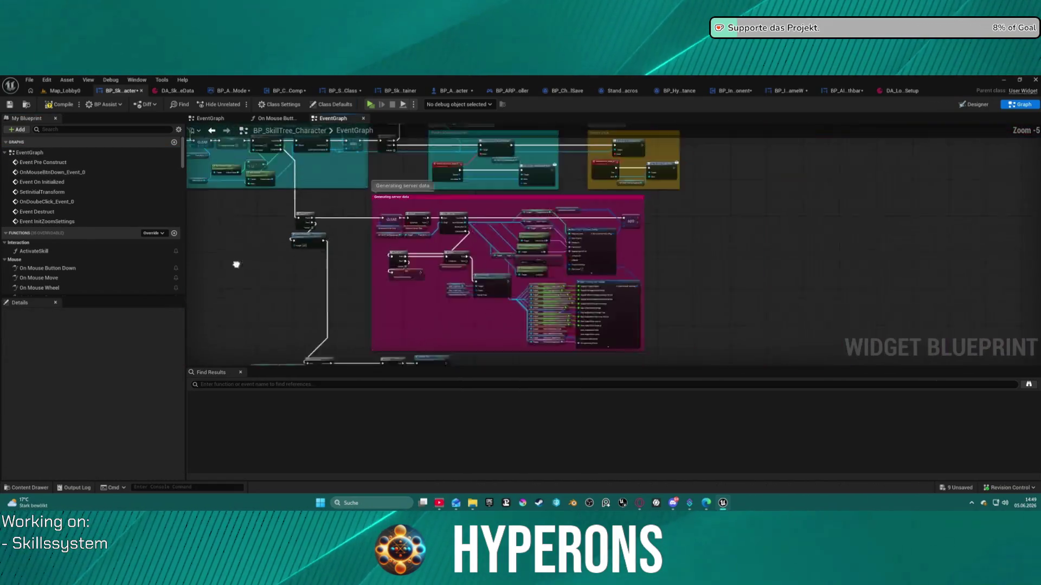
scroll(414, 249, "up", 2)
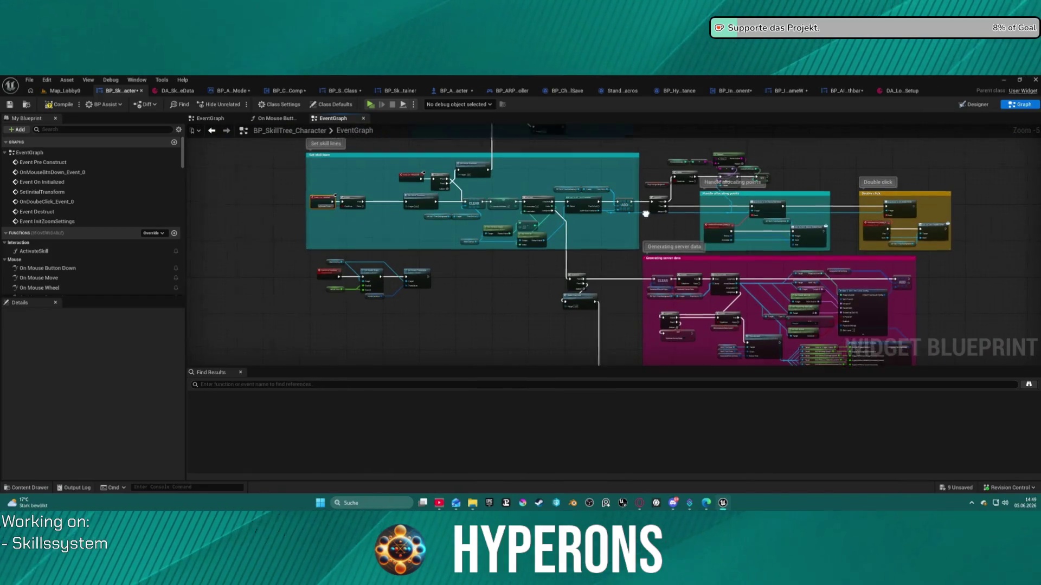
scroll(477, 290, "up", 5)
mouse_move(478, 291)
left_mouse_down()
mouse_move(394, 299)
mouse_move(427, 466)
mouse_move(415, 512)
mouse_move(422, 457)
mouse_move(163, 347)
left_mouse_up()
left_click_drag(596, 271, 353, 234)
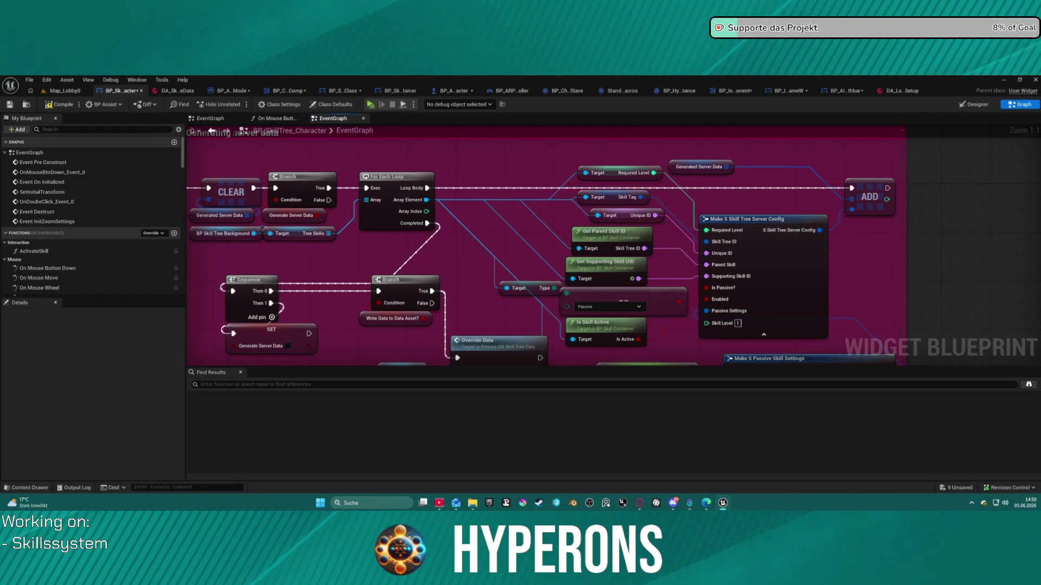
left_click_drag(288, 187, 253, 141)
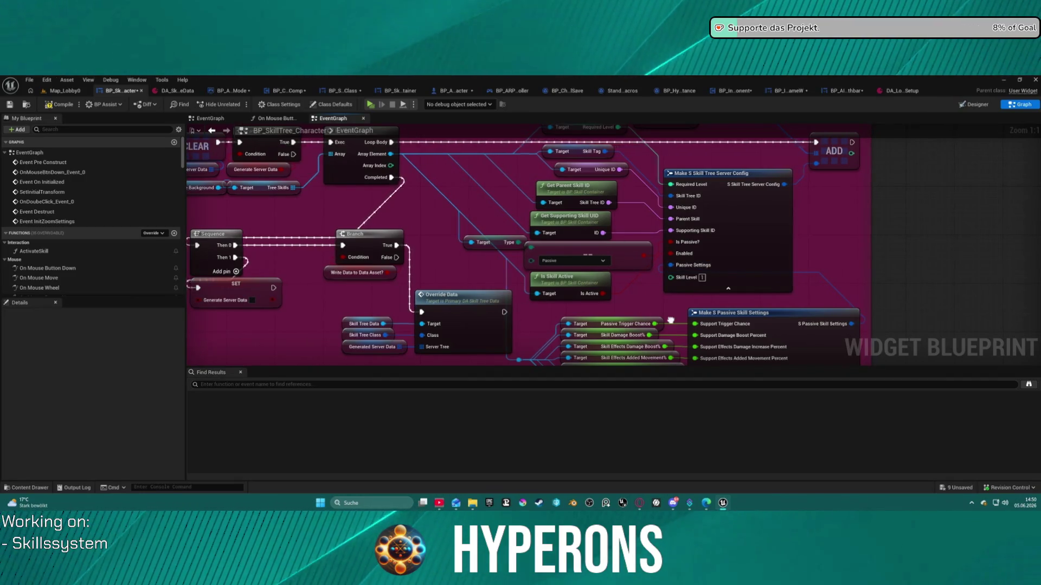
mouse_move(671, 321)
left_mouse_down()
mouse_move(552, 248)
mouse_move(534, 247)
mouse_move(531, 259)
mouse_move(576, 338)
mouse_move(617, 362)
mouse_move(617, 163)
mouse_move(621, 192)
left_mouse_up()
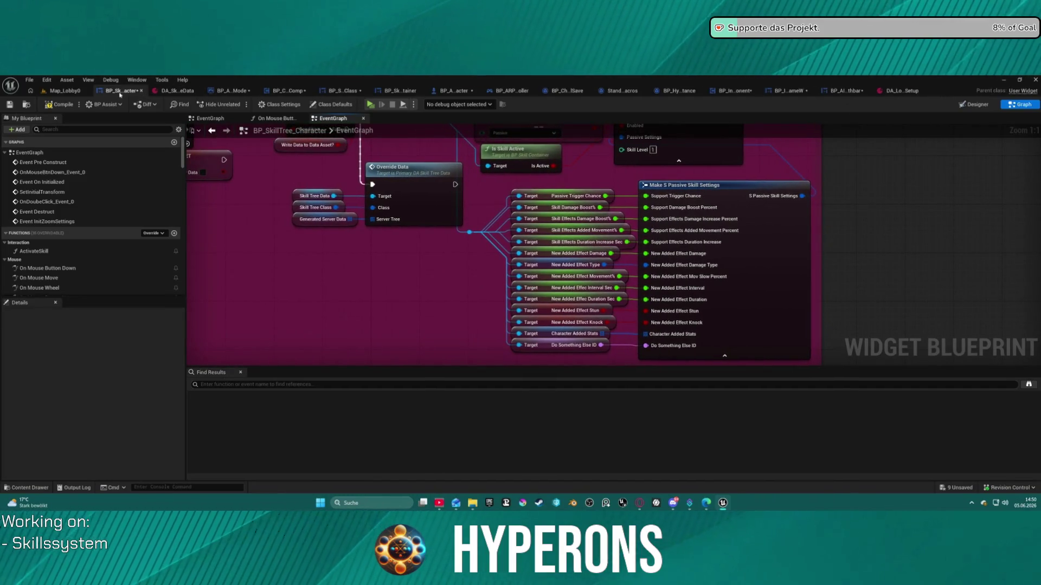
Step: Inspect the added-effect interval getter, then the Override Data and Is Skill Active nodes, reaching InitZoomSettings
left_click(581, 287)
scroll(581, 288, "down", 2)
left_click_drag(581, 288, 548, 209)
scroll(549, 208, "up", 2)
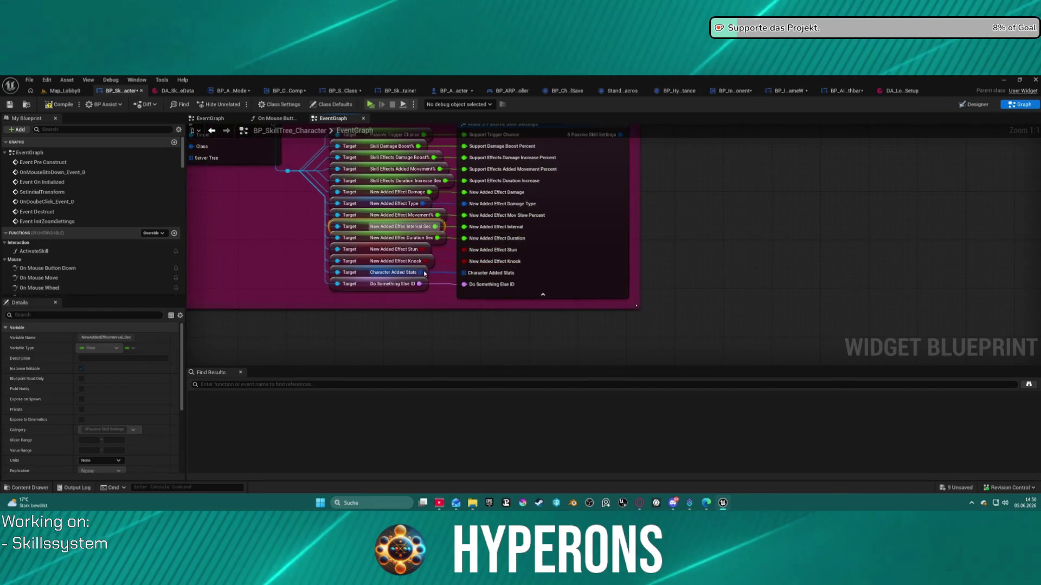
left_click_drag(433, 263, 469, 362)
scroll(868, 162, "down", 5)
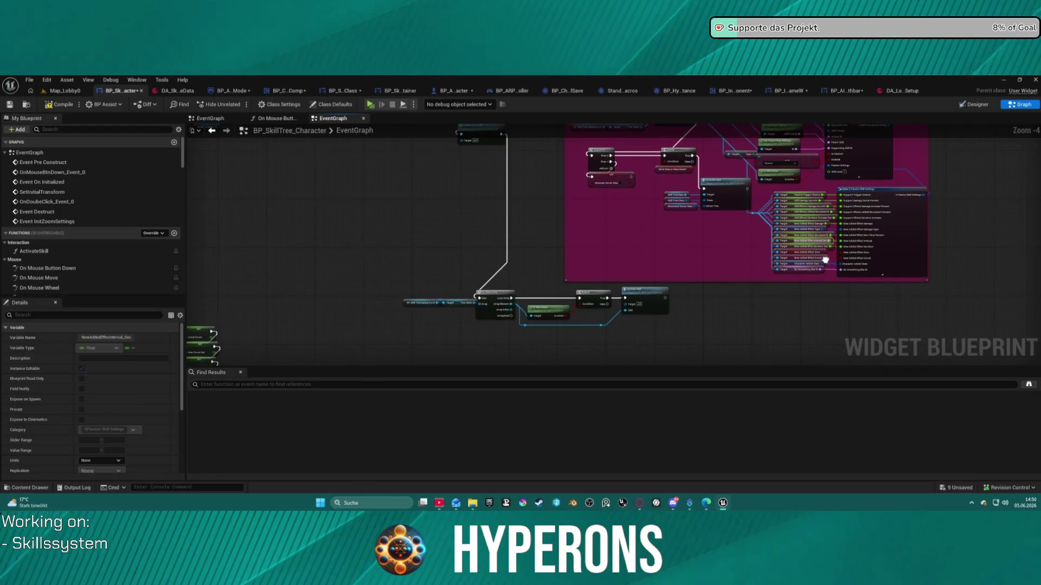
scroll(217, 144, "up", 3)
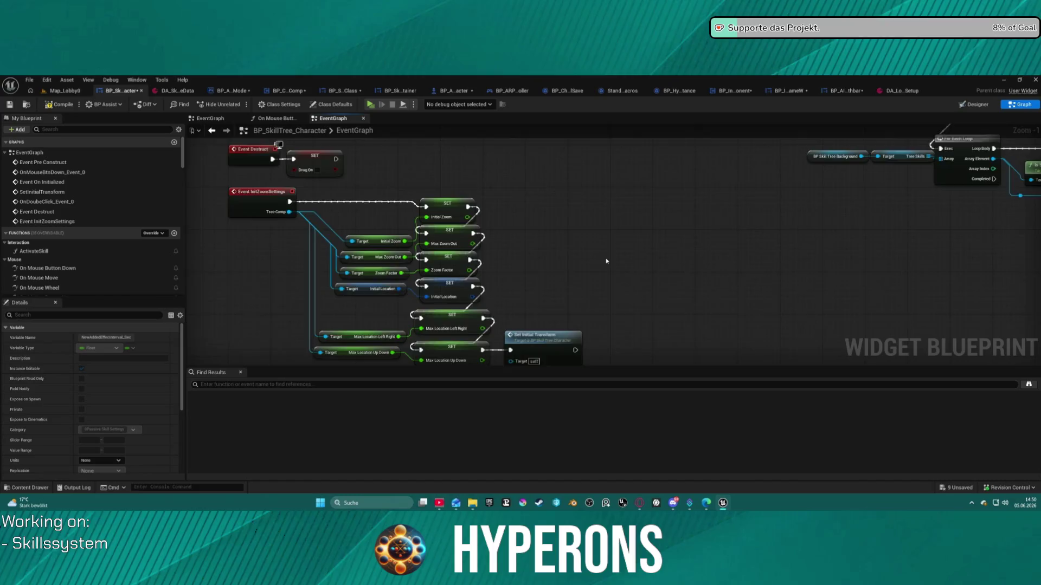
Step: Move the Event InitZoomSettings node down-left and rearrange its chain into a straight row
mouse_move(607, 261)
left_mouse_down()
mouse_move(455, 183)
mouse_move(464, 179)
left_mouse_up()
scroll(564, 206, "down", 3)
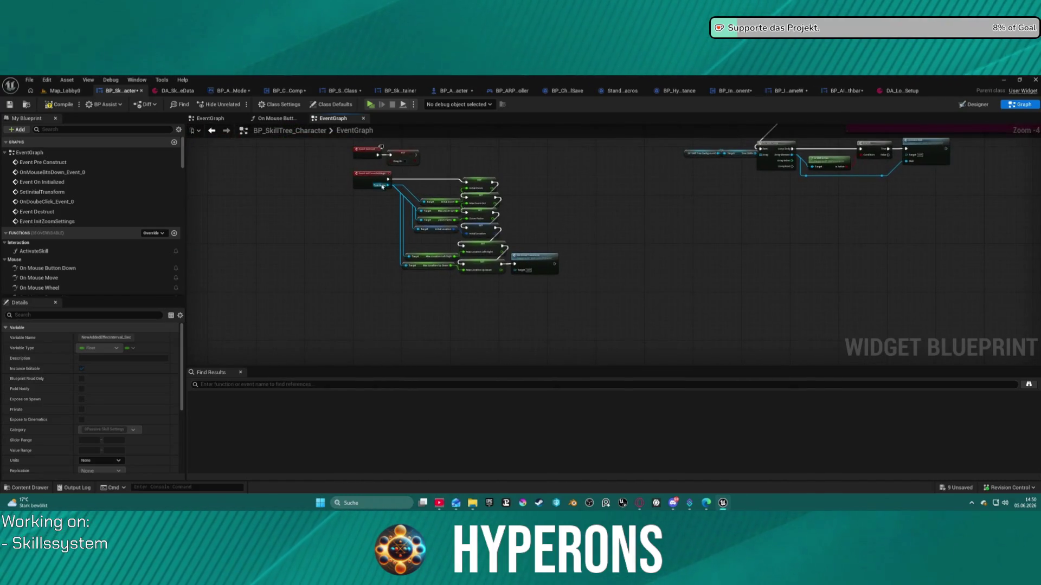
left_click_drag(382, 186, 358, 262)
right_click(357, 269)
left_click(380, 282)
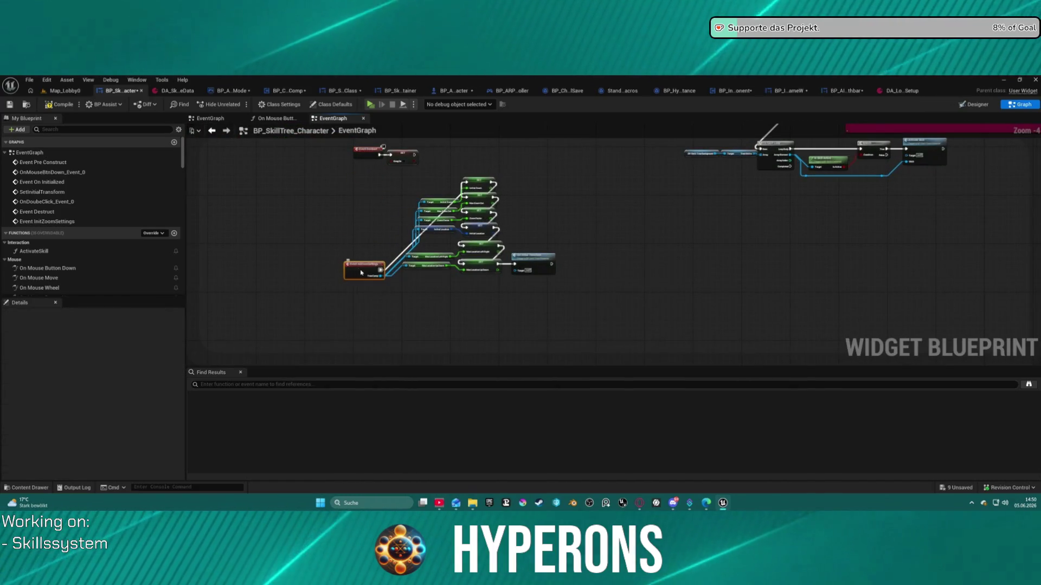
key("f")
Step: Survey the server data, Set skill lines and allocating points comments, then return to Get skill lines
mouse_move(736, 222)
left_mouse_down()
mouse_move(584, 241)
mouse_move(249, 241)
left_mouse_up()
scroll(595, 343, "up", 2)
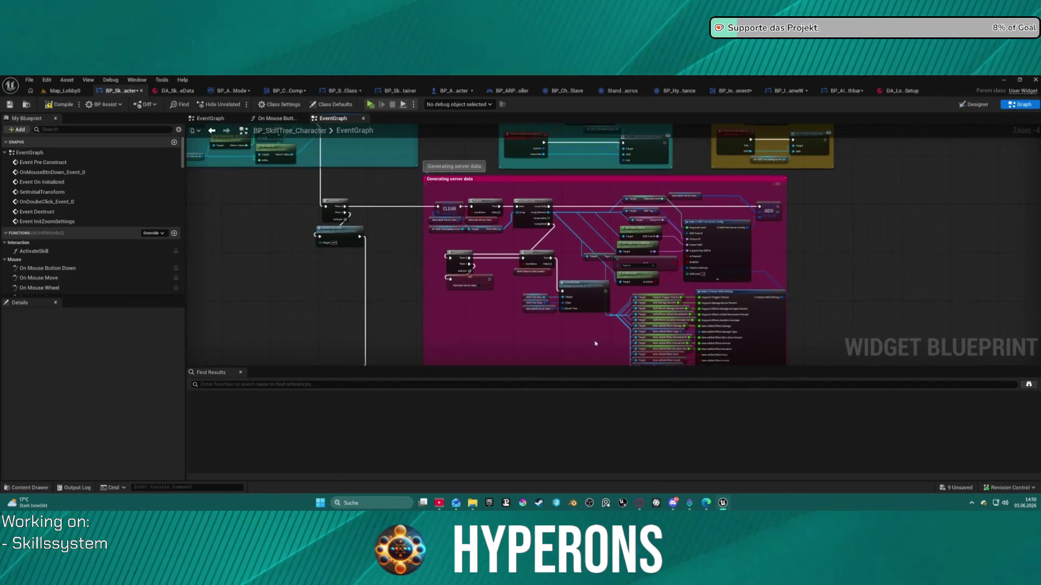
mouse_move(454, 203)
left_mouse_down()
mouse_move(550, 283)
mouse_move(639, 226)
mouse_move(596, 136)
left_mouse_up()
scroll(479, 223, "down", 2)
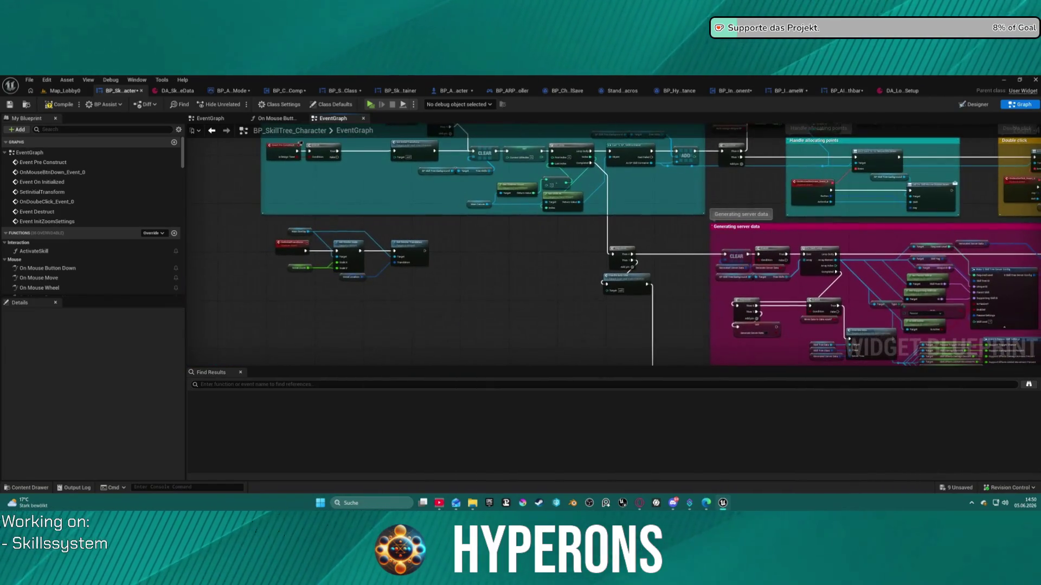
scroll(596, 244, "down", 2)
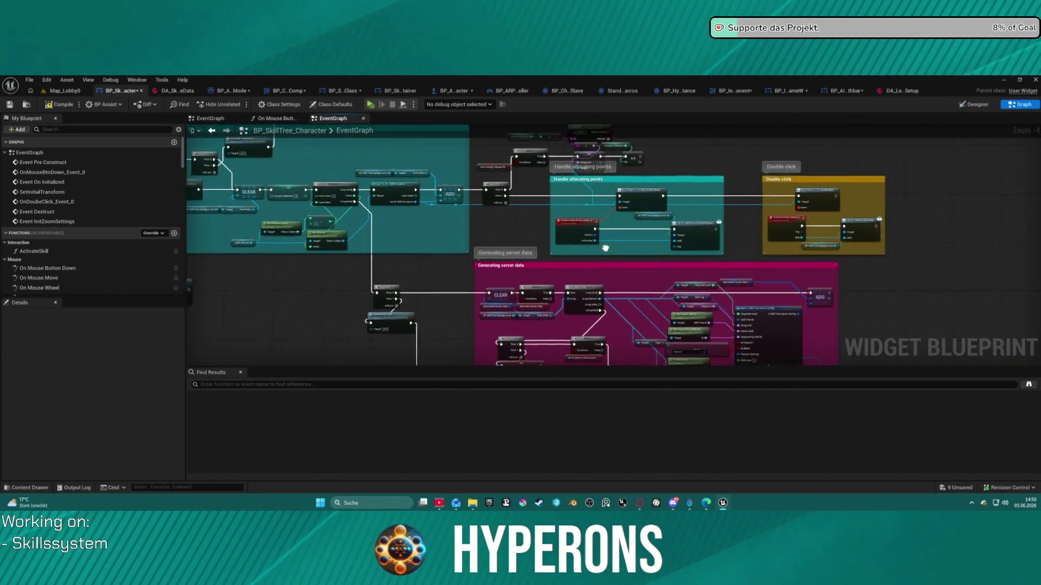
scroll(404, 240, "up", 4)
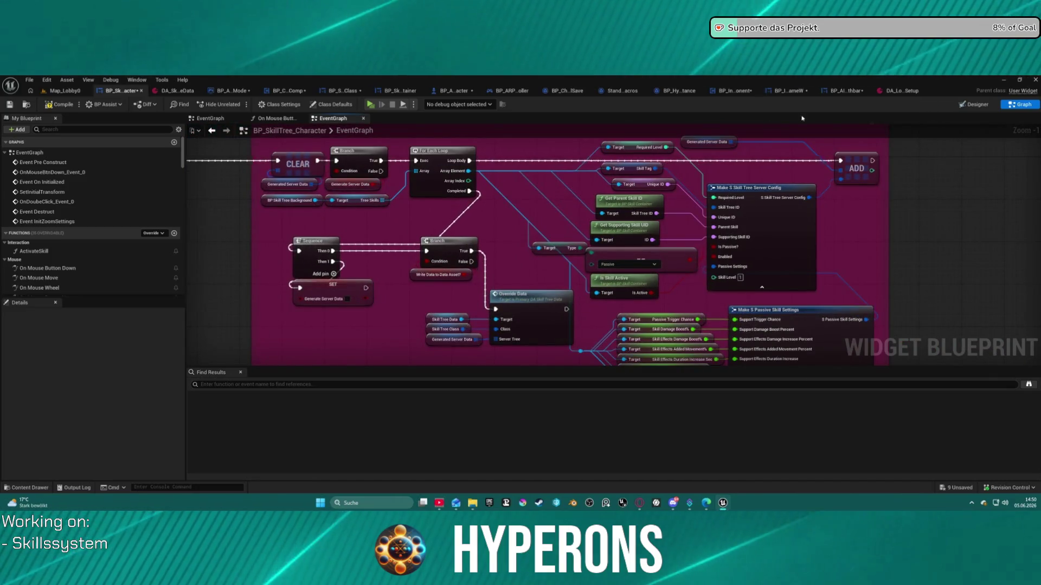
mouse_move(440, 230)
left_mouse_down()
mouse_move(780, 307)
mouse_move(693, 356)
left_mouse_up()
scroll(441, 235, "down", 4)
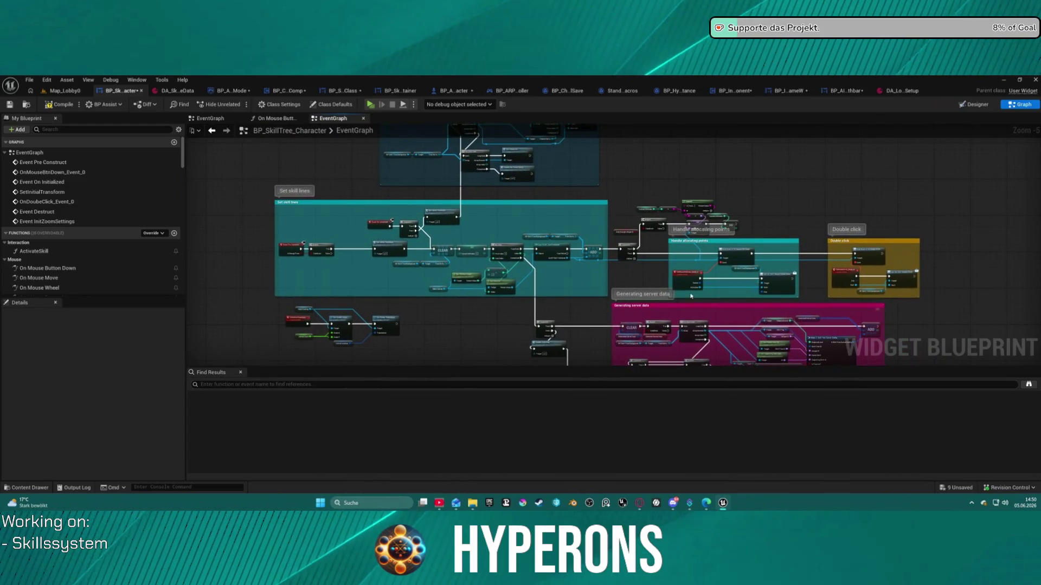
scroll(649, 236, "up", 4)
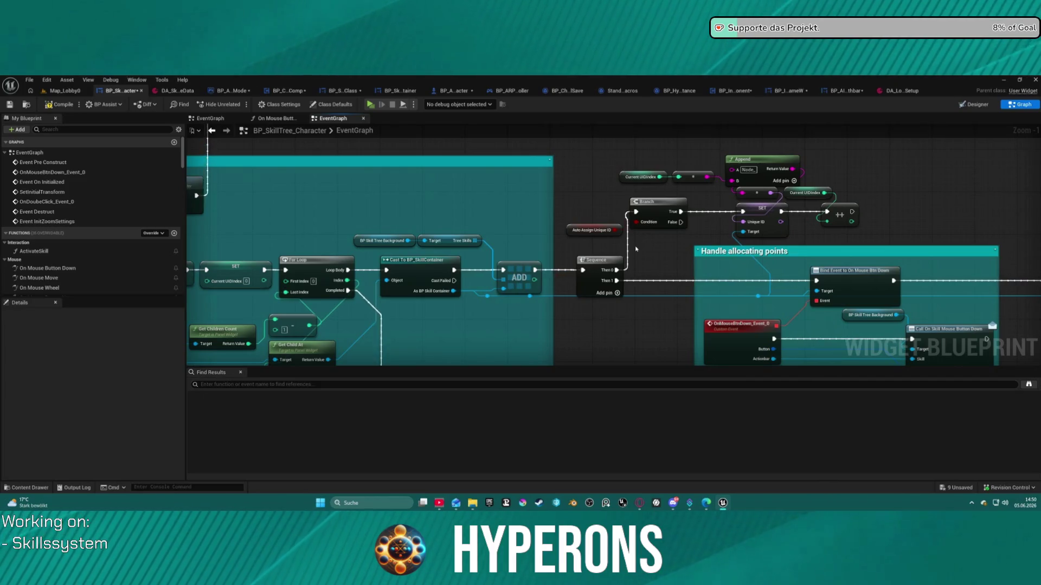
mouse_move(636, 249)
left_mouse_down()
mouse_move(366, 103)
mouse_move(136, 137)
left_mouse_up()
key("alt+Left")
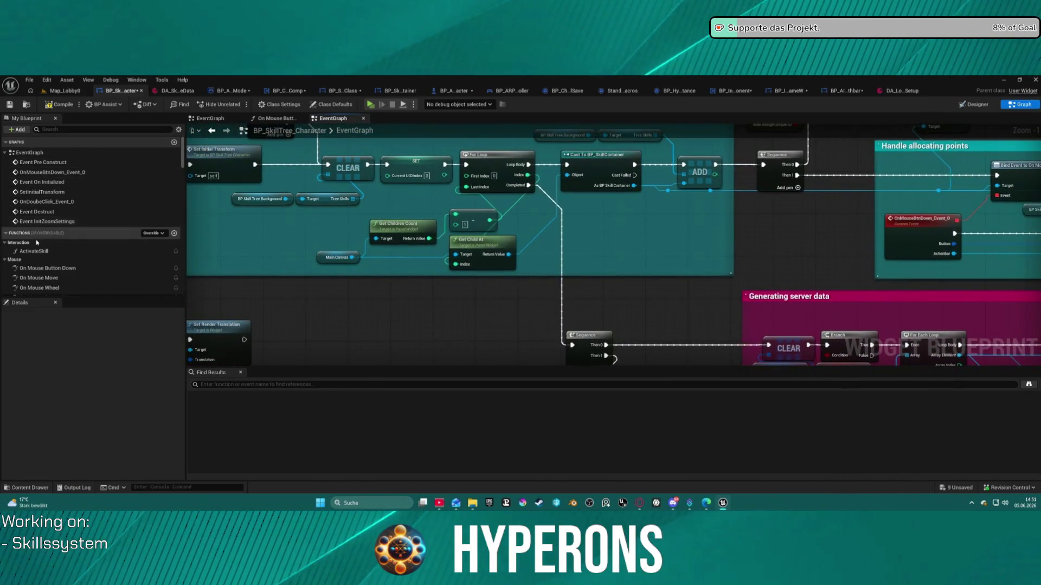
scroll(70, 278, "down", 3)
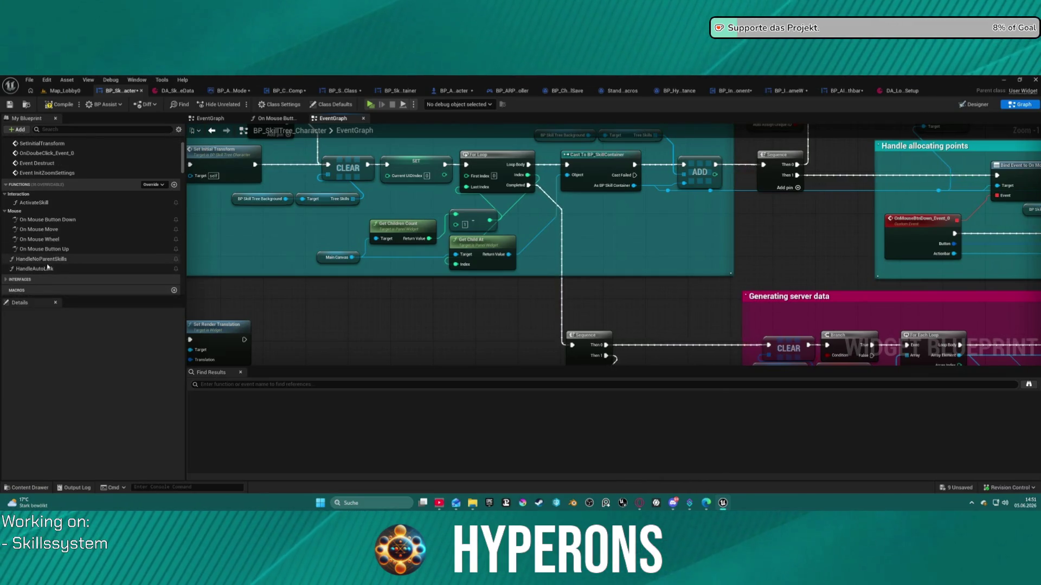
Step: Open HandleNoParentSkills and straighten its entry node's wiring with reroute points
double_click(47, 260)
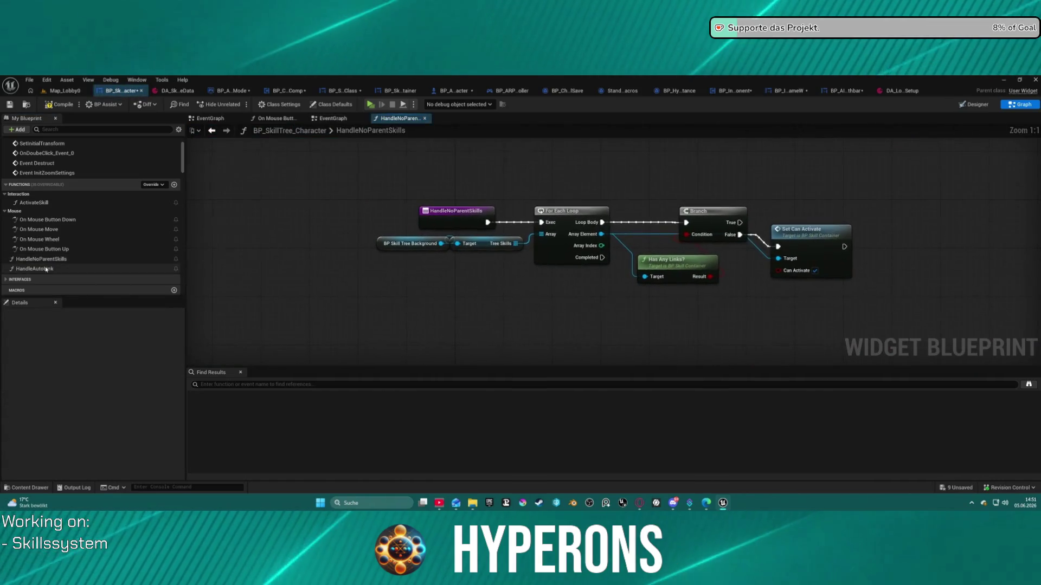
left_click(445, 214)
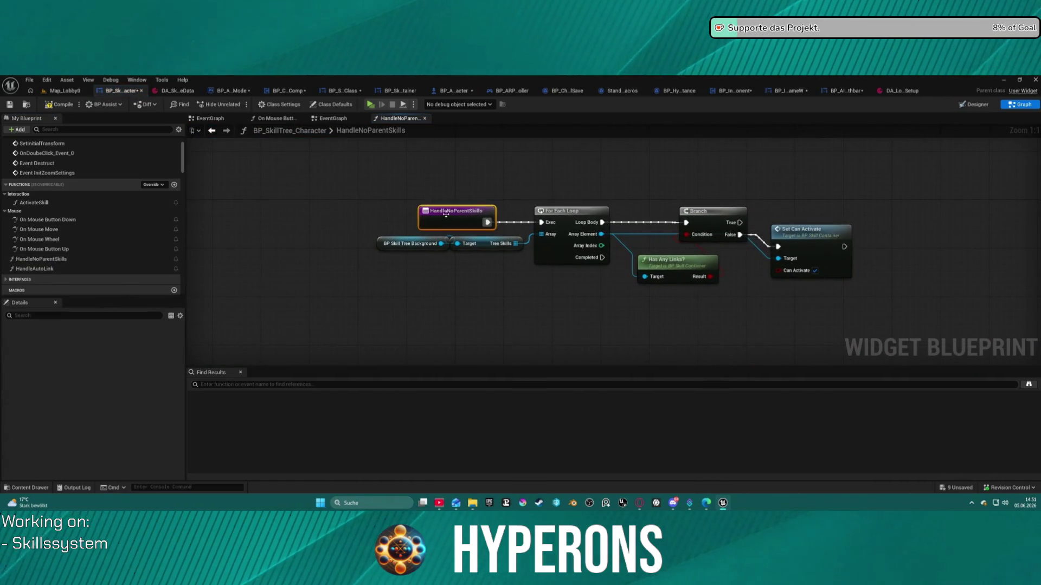
right_click(445, 215)
left_click(460, 227)
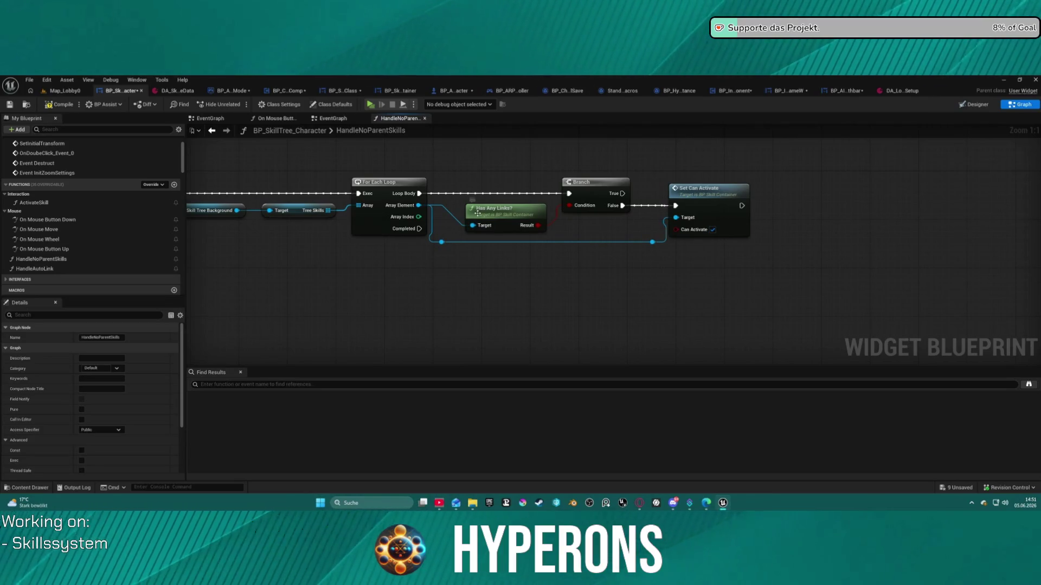
left_click_drag(418, 175, 568, 167)
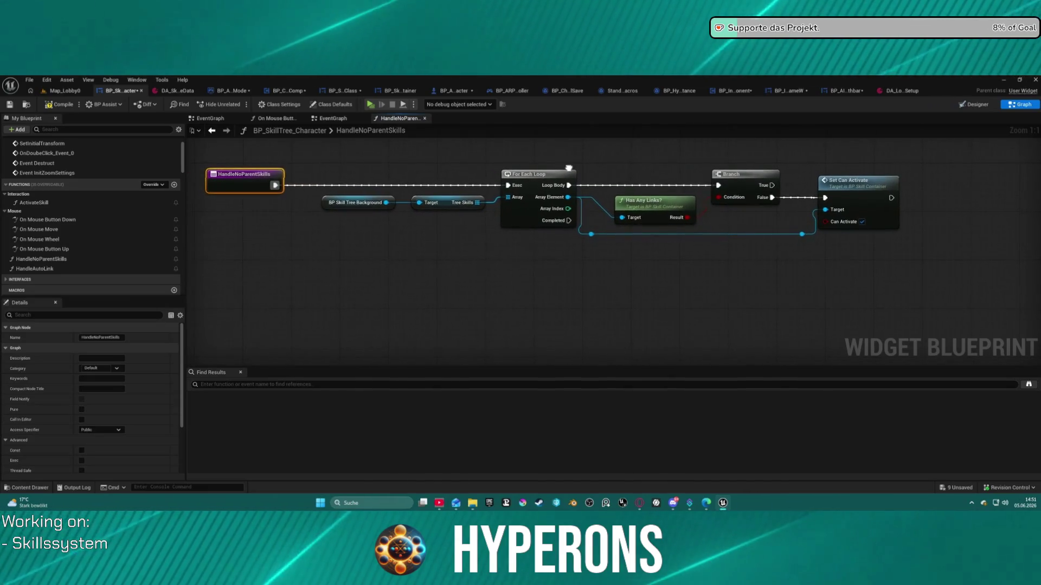
Step: Select the Set Can Activate node and expand the implemented interfaces list, including InitZoomSettings
left_click(852, 212)
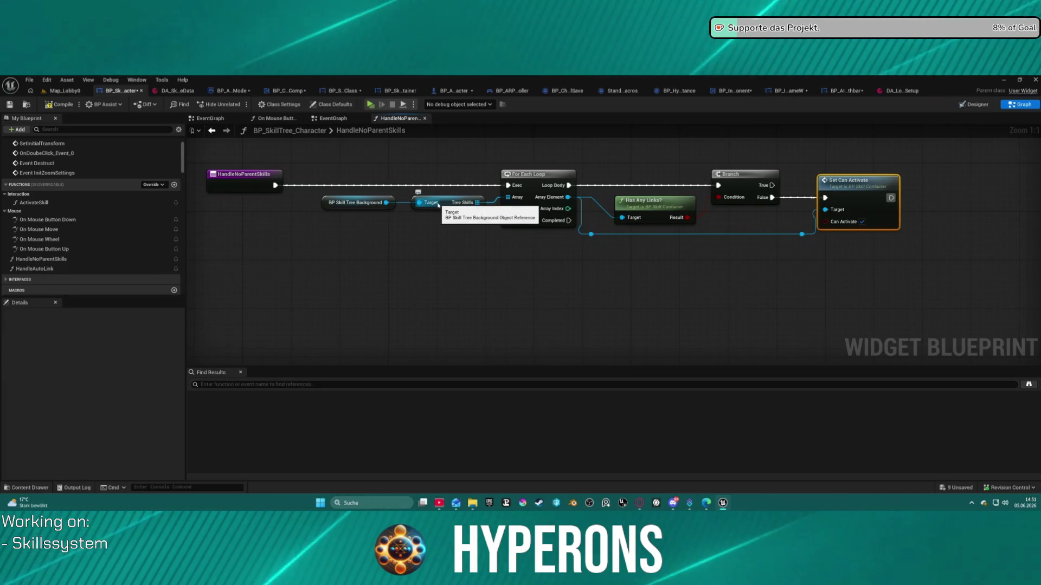
left_click(21, 279)
scroll(324, 273, "down", 3)
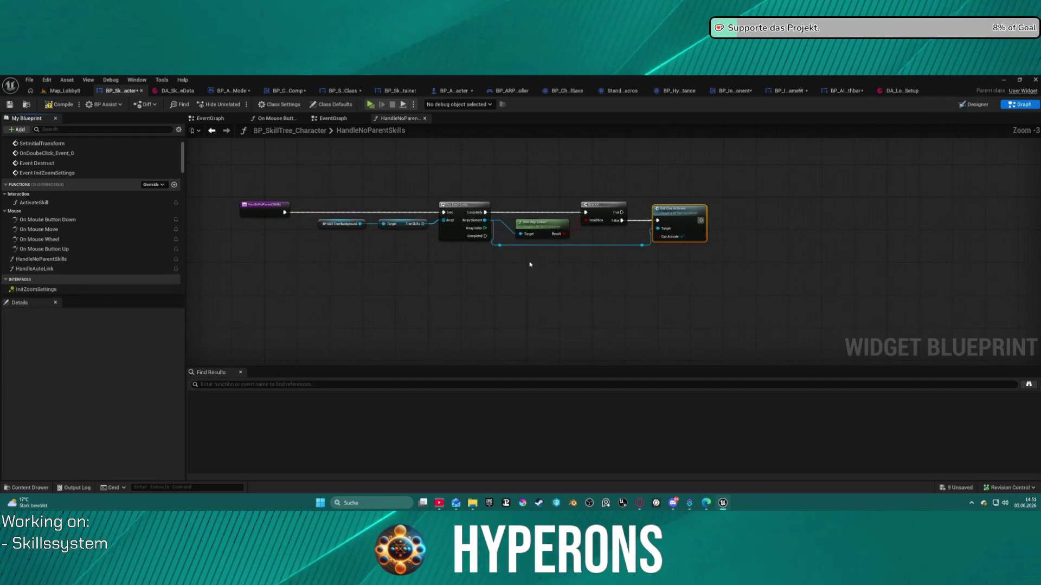
scroll(564, 250, "up", 3)
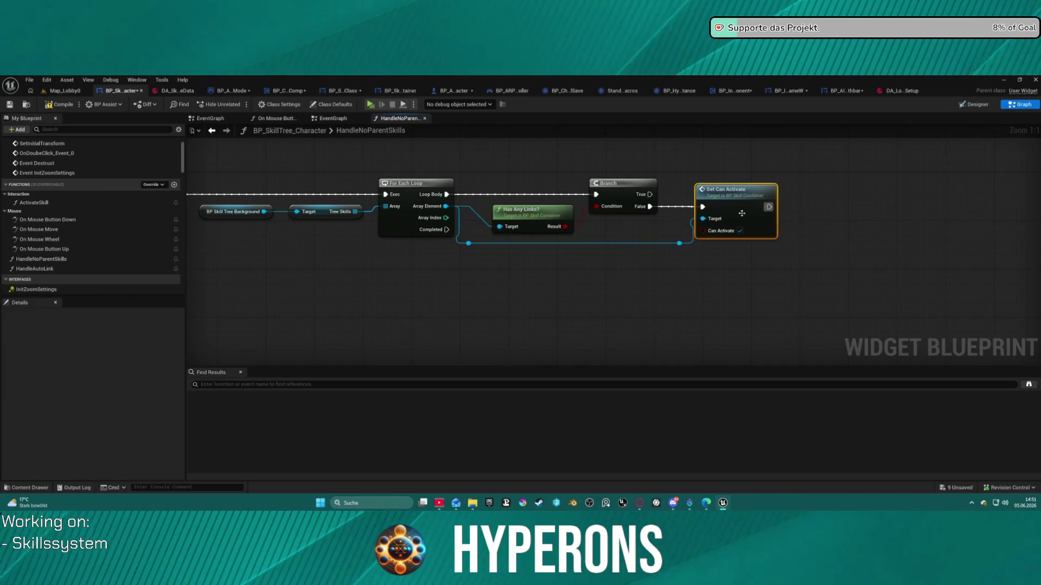
Step: Open BP_SkillContainer's SetCanActivate from Set Can Activate, view CanActivate?, then its EventGraph
double_click(742, 213)
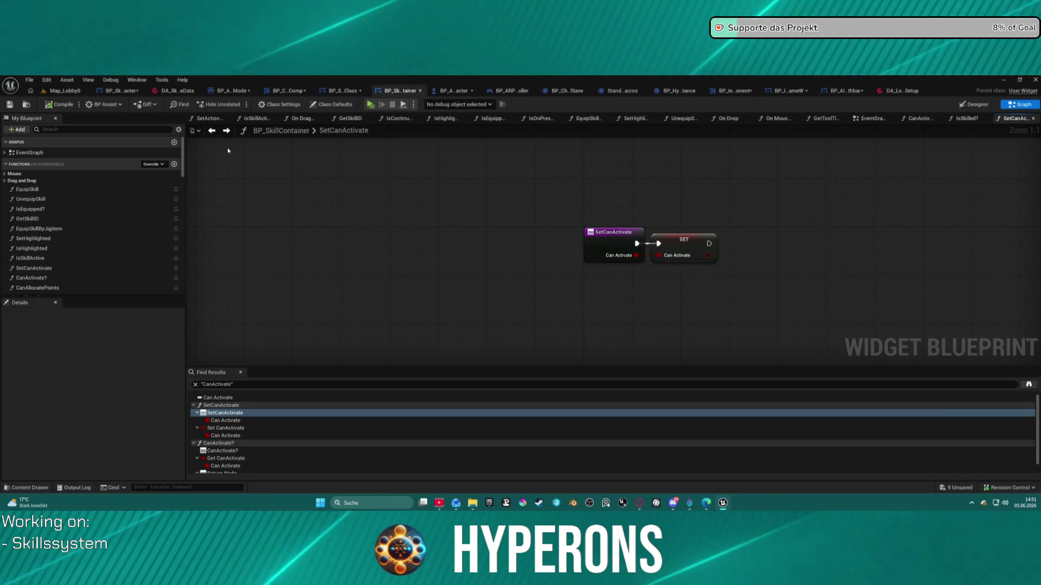
left_click(211, 130)
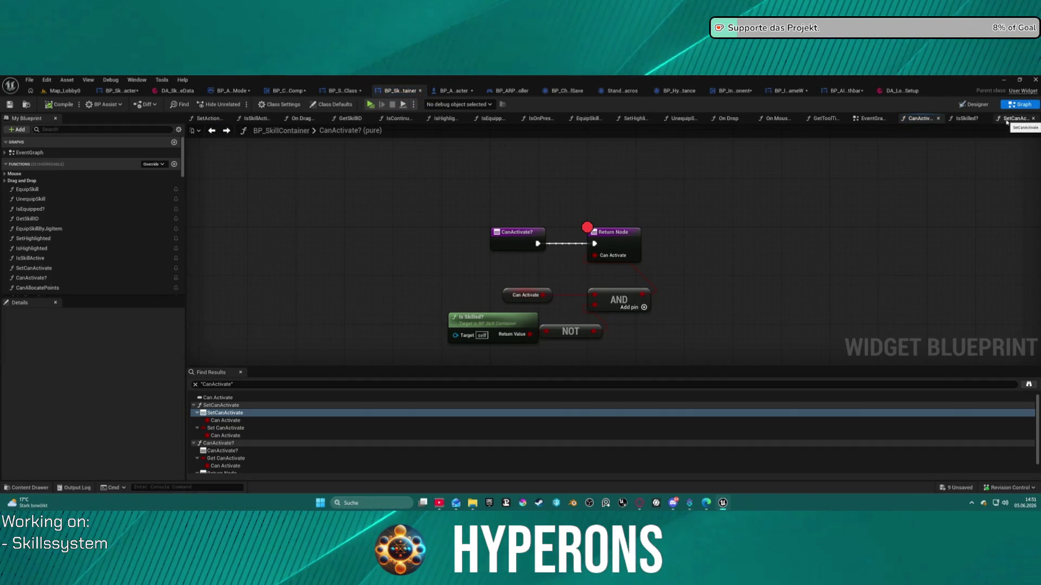
left_click(871, 119)
scroll(713, 210, "down", 9)
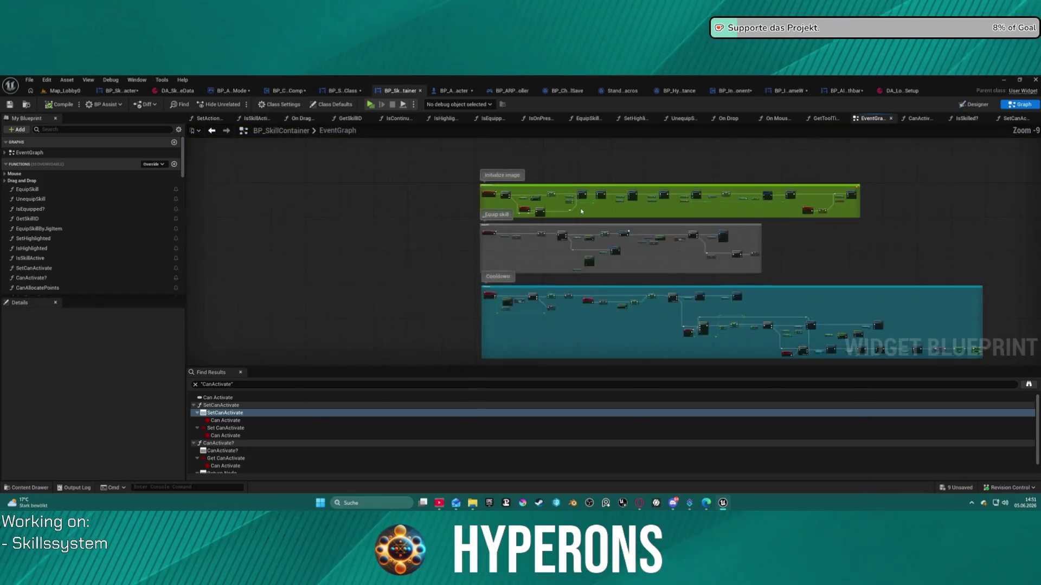
mouse_move(520, 162)
left_mouse_down()
mouse_move(506, 262)
mouse_move(506, 197)
left_mouse_up()
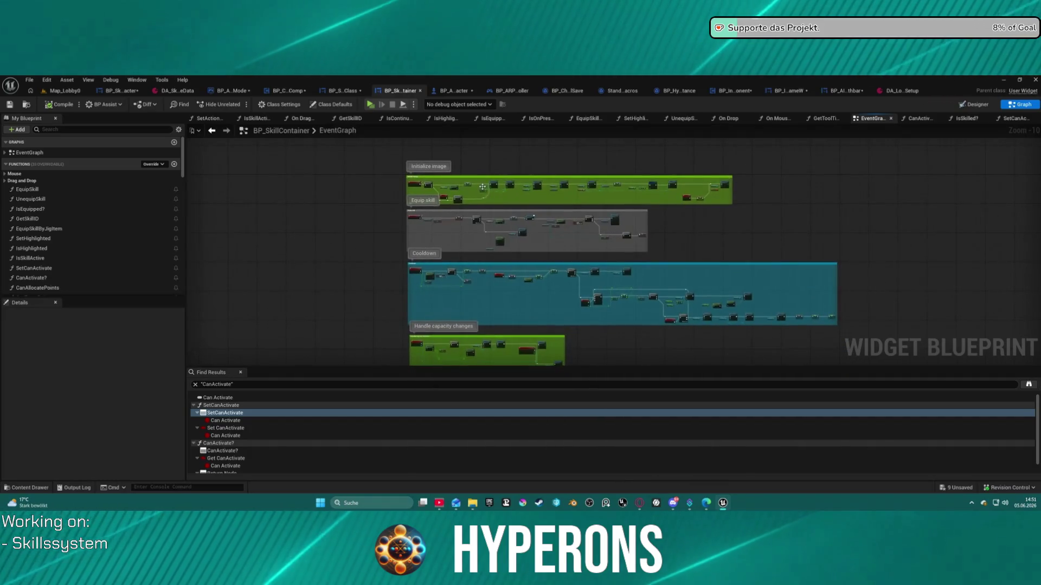
scroll(416, 315, "up", 5)
scroll(367, 292, "up", 3)
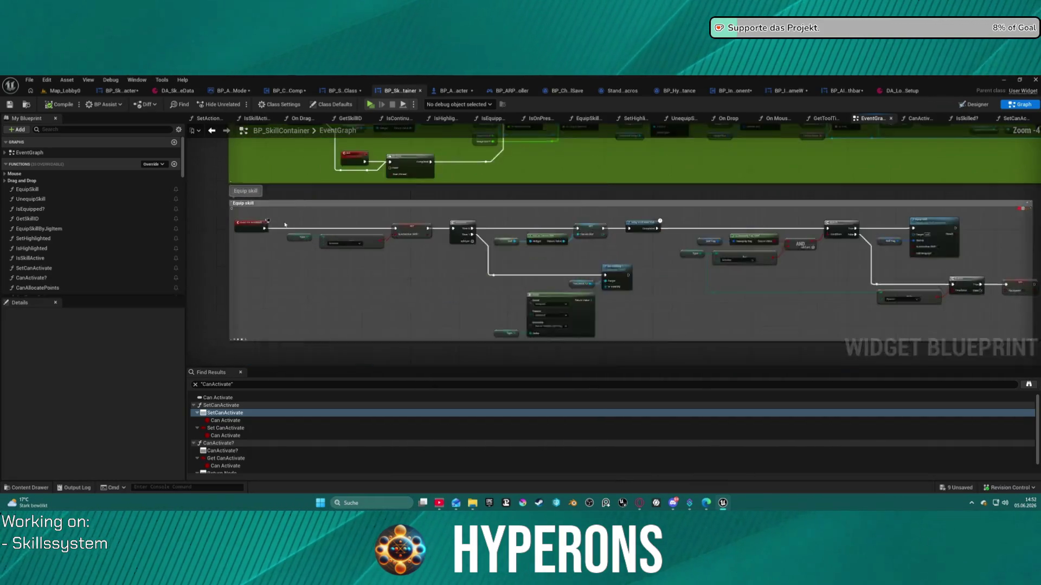
left_click_drag(287, 222, 340, 345)
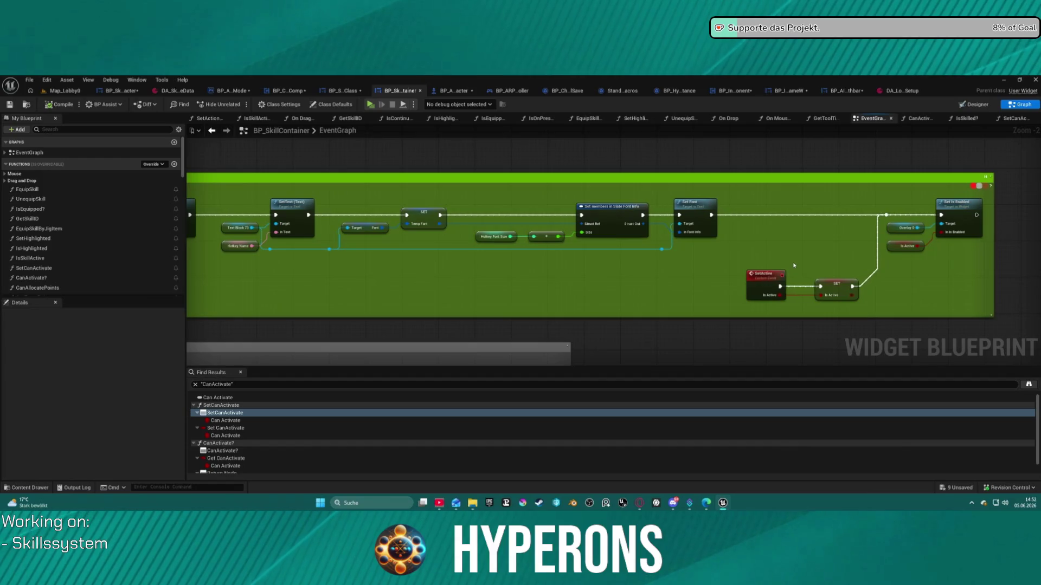
left_click_drag(830, 254, 789, 248)
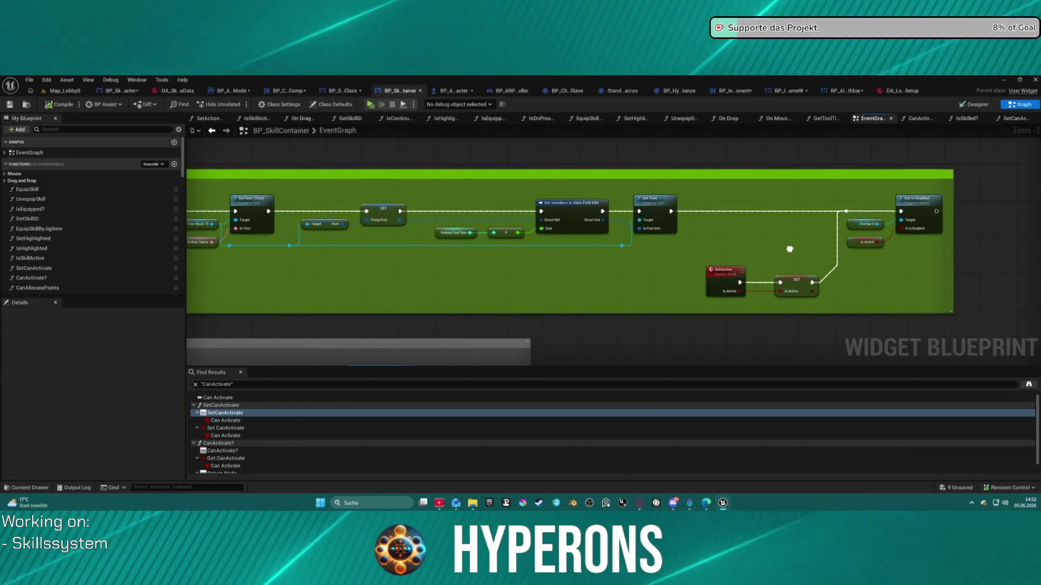
scroll(789, 249, "down", 6)
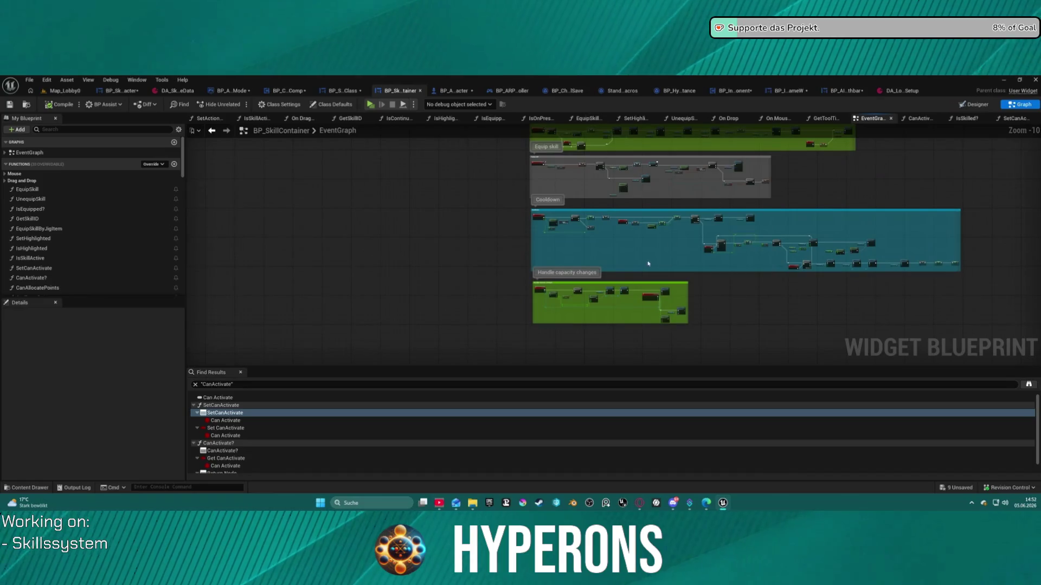
scroll(668, 321, "up", 2)
scroll(668, 321, "up", 5)
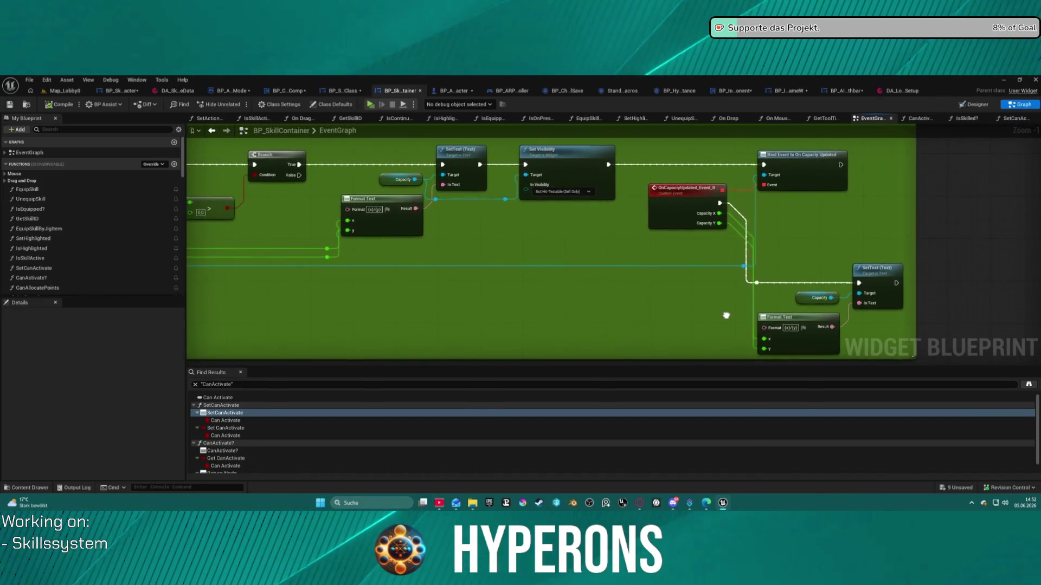
mouse_move(724, 318)
left_mouse_down()
mouse_move(1019, 341)
mouse_move(960, 341)
left_mouse_up()
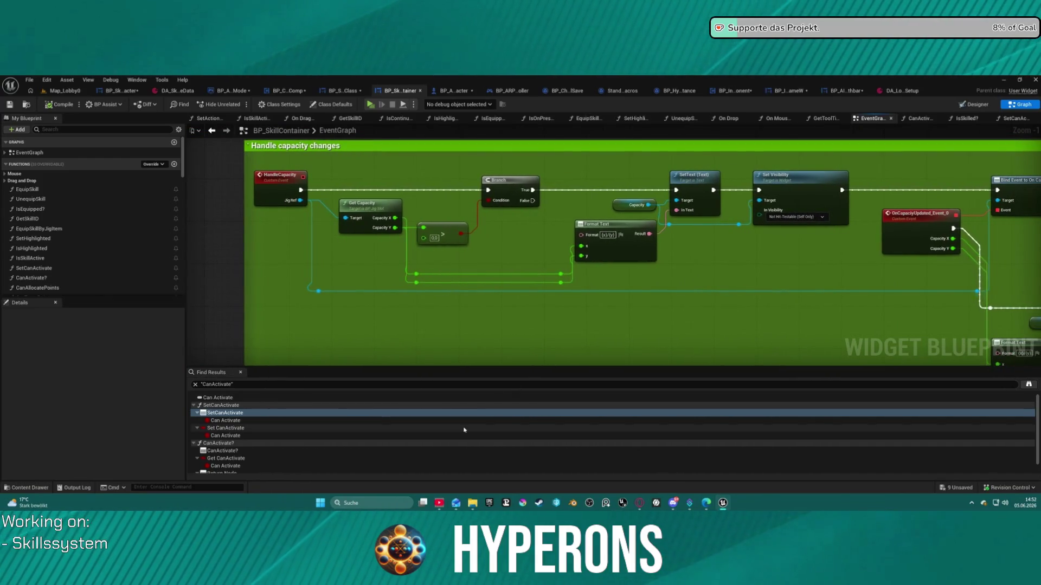
scroll(272, 463, "down", 1)
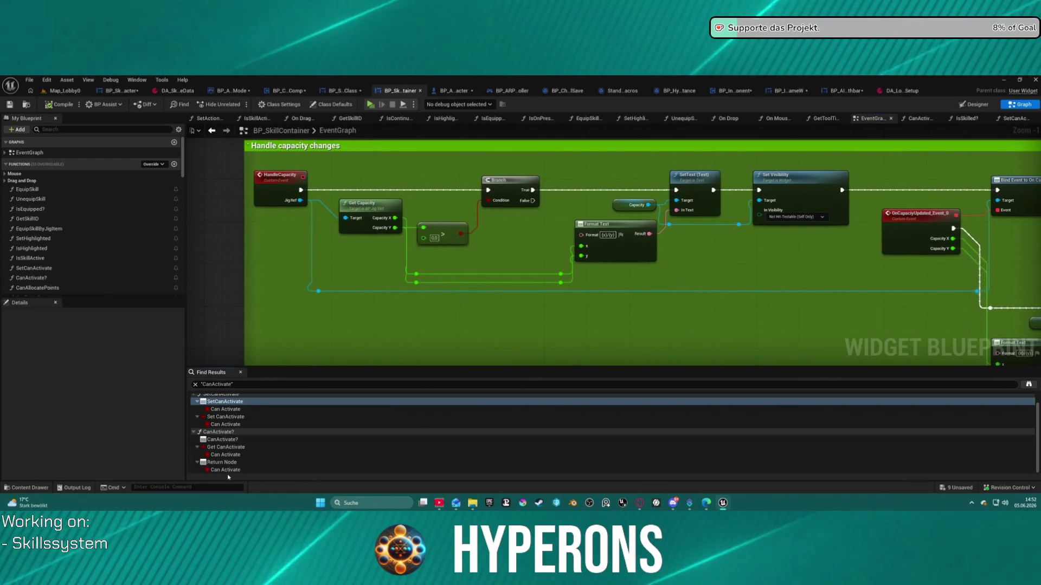
Step: Jump through the Can Activate results: CanActivate? return node, the getter, and SetCanActivate's SET node
left_click(233, 470)
double_click(233, 469)
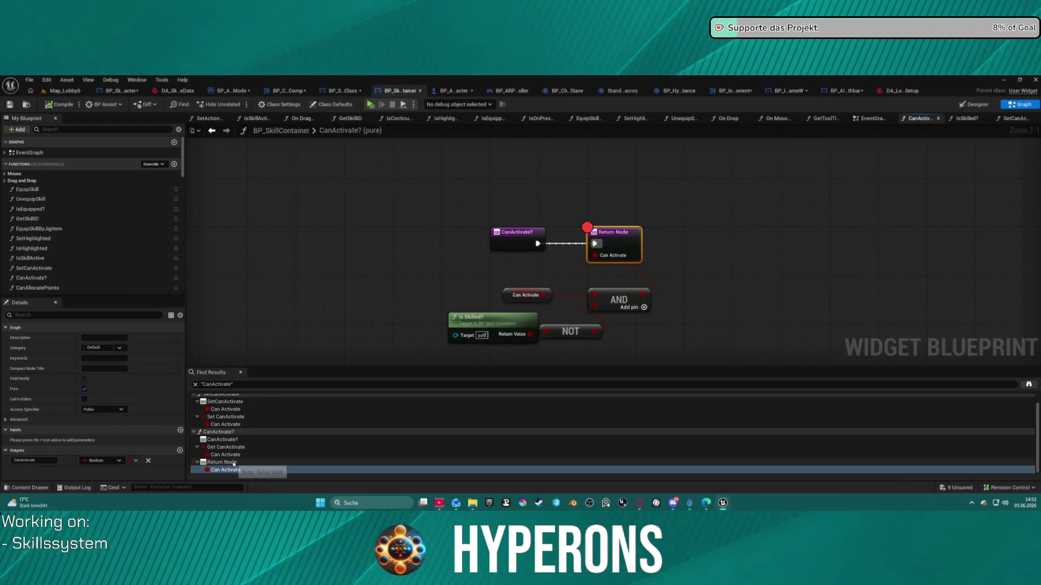
double_click(225, 447)
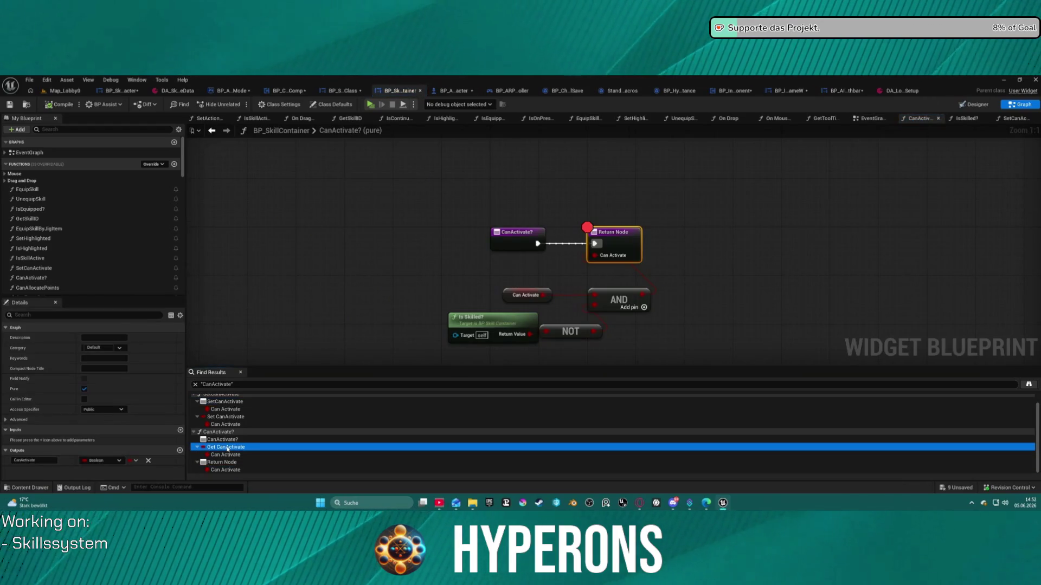
double_click(227, 418)
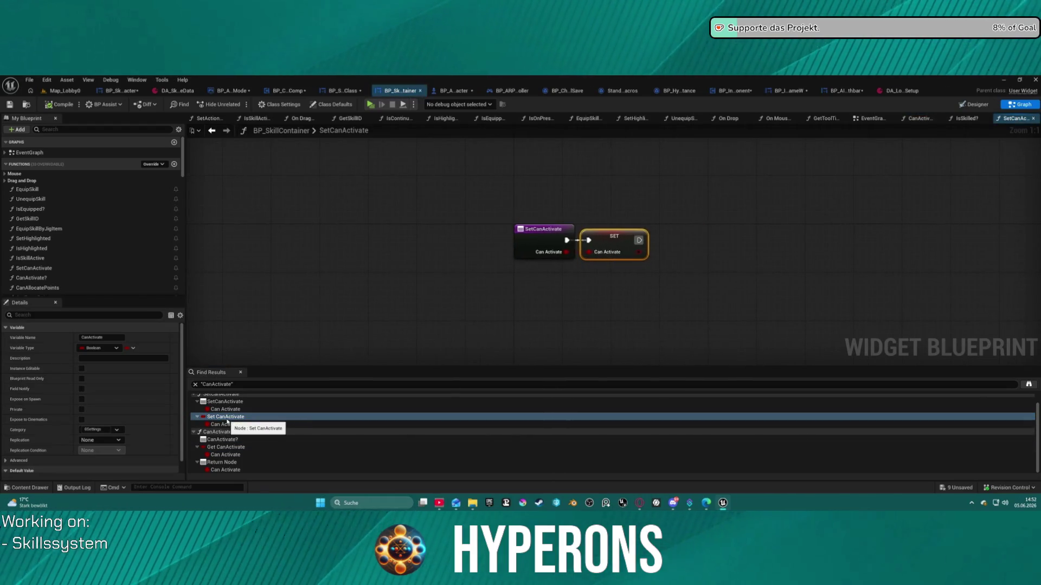
scroll(227, 422, "up", 1)
Step: Revisit each Can Activate reference once more, then go back to BP_SkillTree_Character's HandleNoParentSkills
left_click(217, 398)
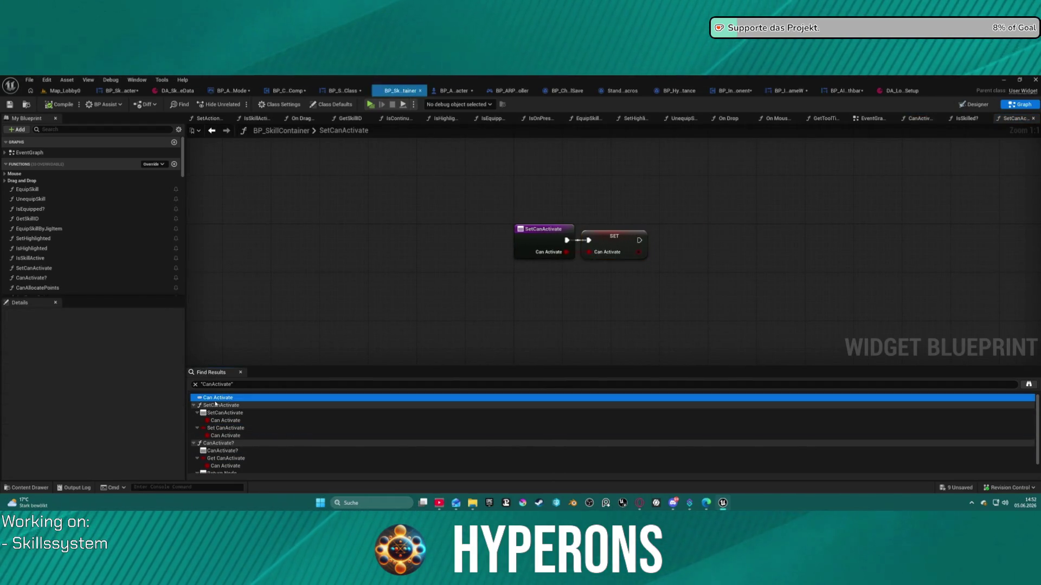
scroll(223, 467, "down", 1)
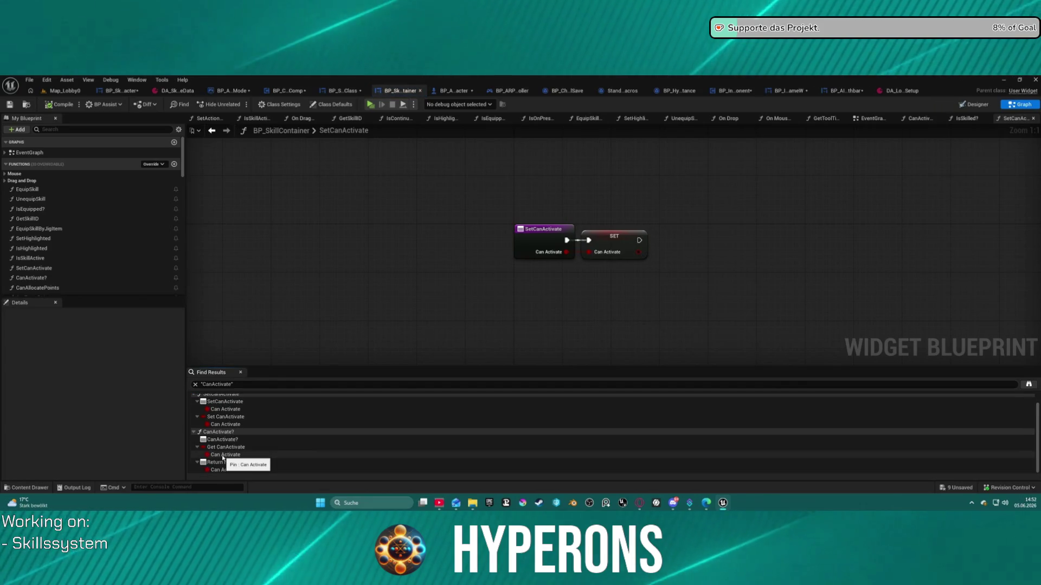
left_click(227, 470)
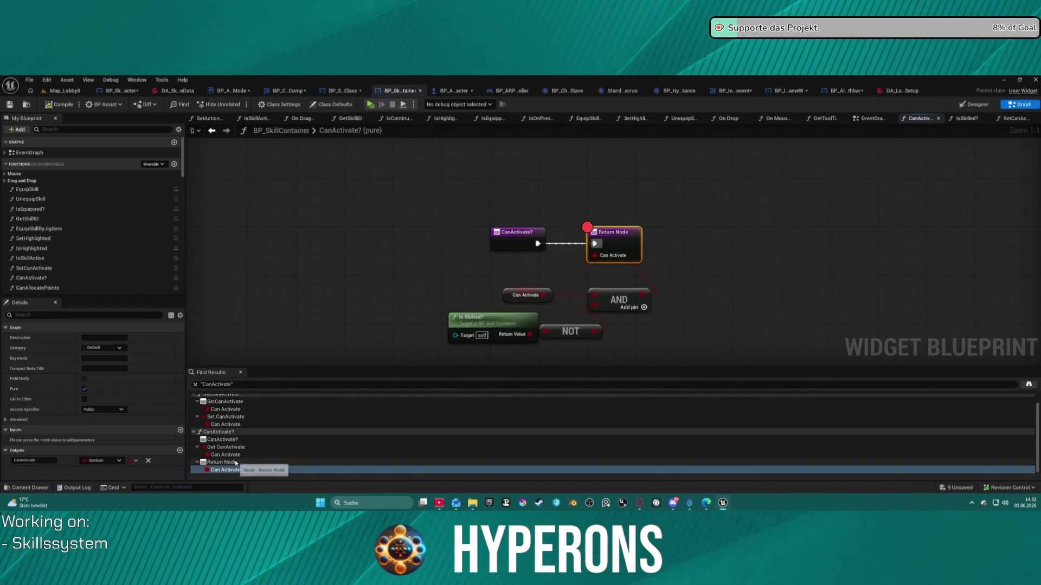
left_click(227, 455)
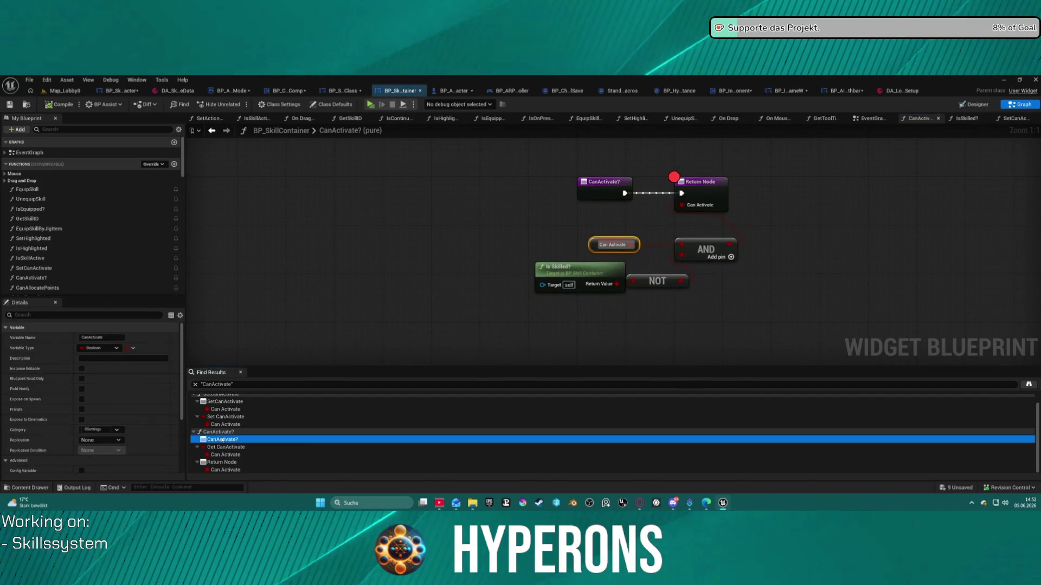
left_click(226, 440)
left_click(225, 424)
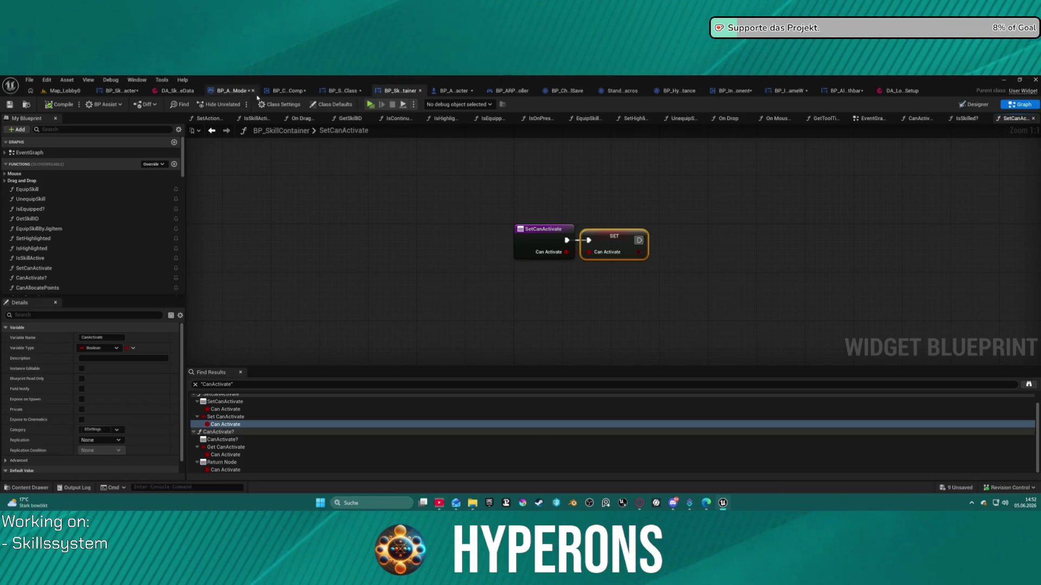
left_click(121, 91)
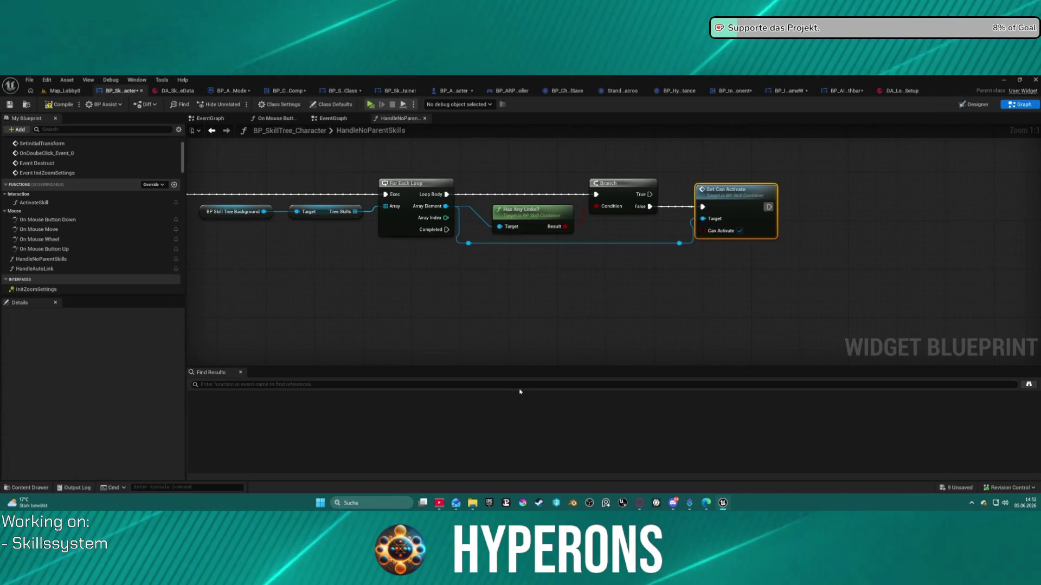
Step: Frame the HandleNoParentSkills graph and add a breakpoint on its entry node
key("Home")
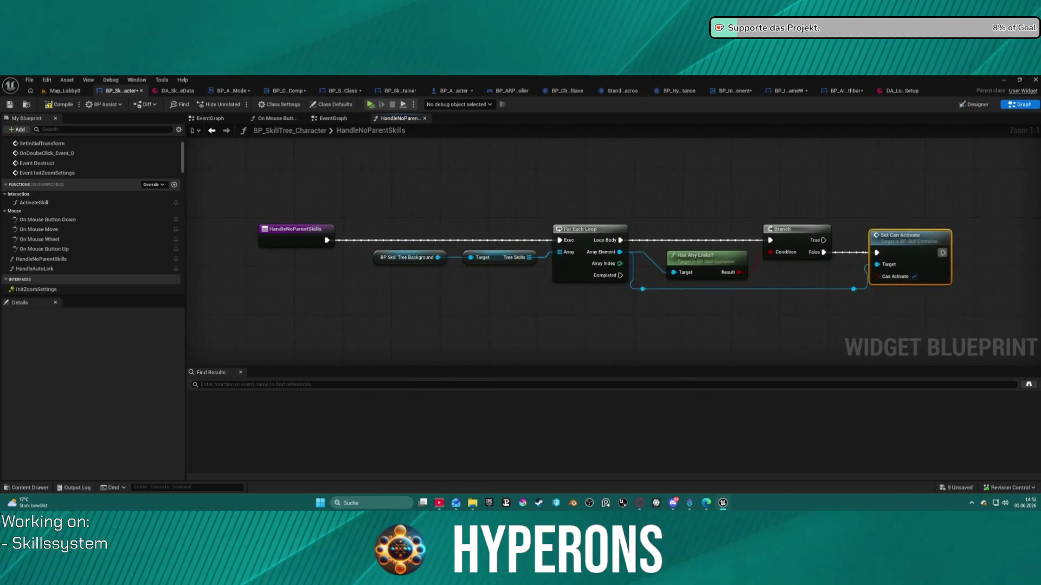
right_click(292, 236)
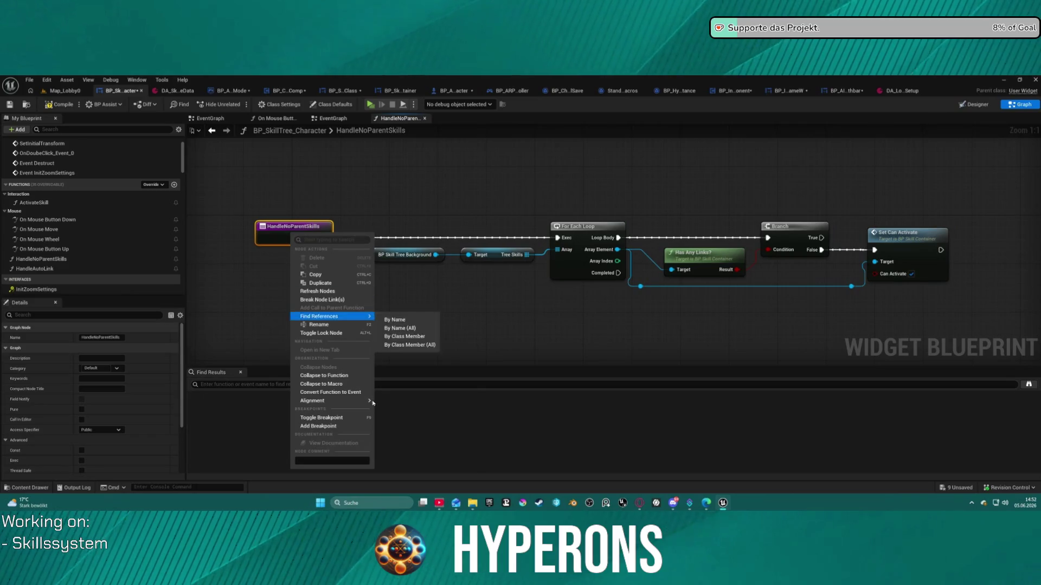
left_click(349, 427)
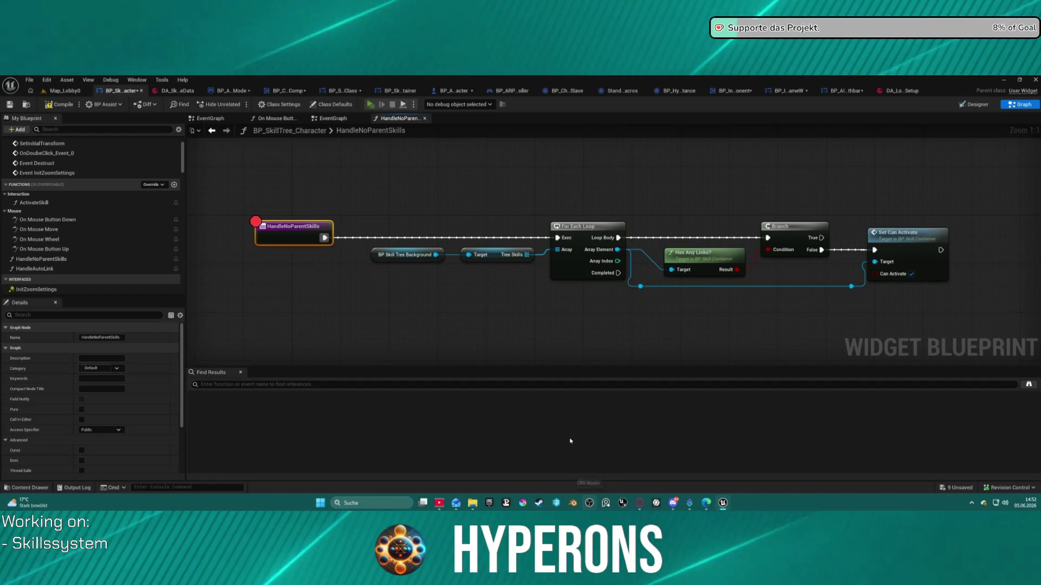
Step: Launch a play session, pick the third saved character and start the game
key("alt+p")
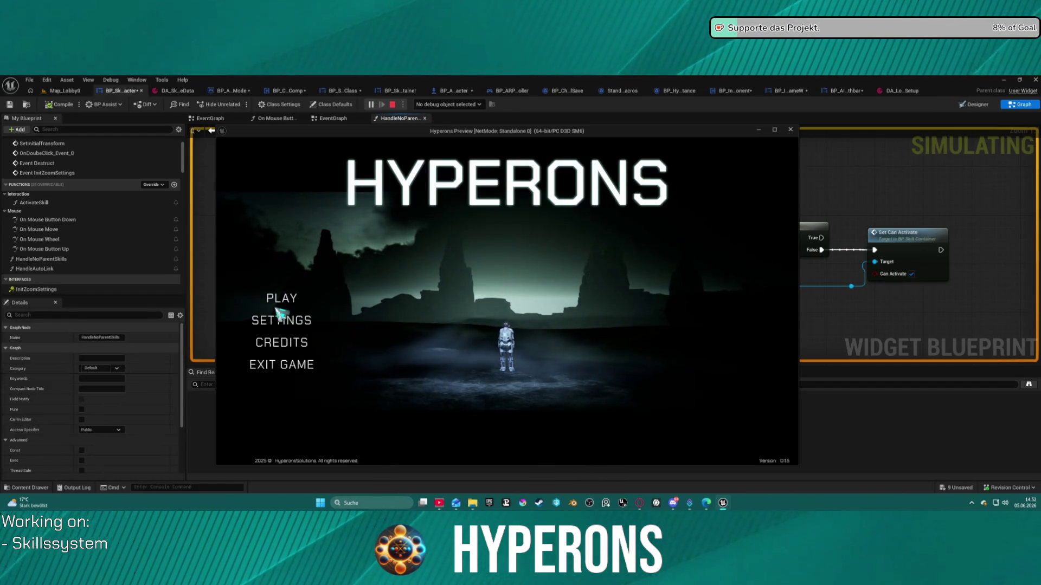
left_click(282, 298)
left_click(412, 331)
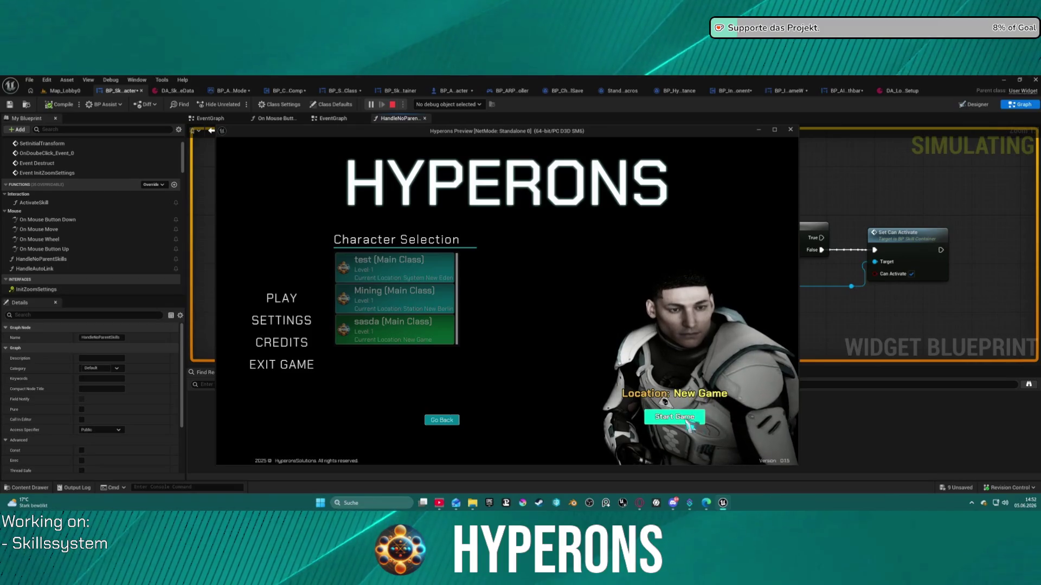
left_click(674, 416)
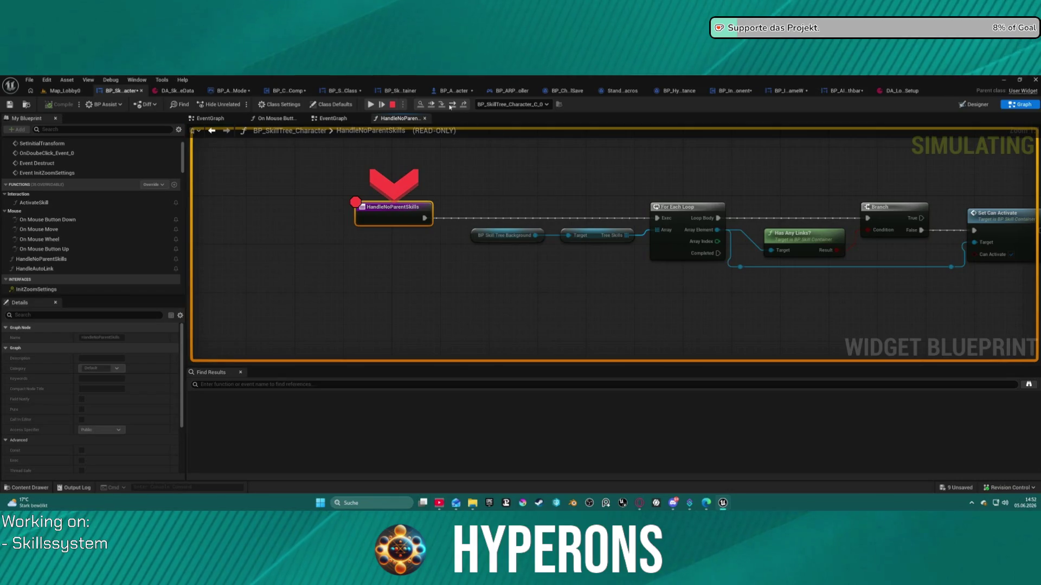
Step: Step on to the For Each Loop and add a breakpoint on the Set Can Activate node
left_click(450, 106)
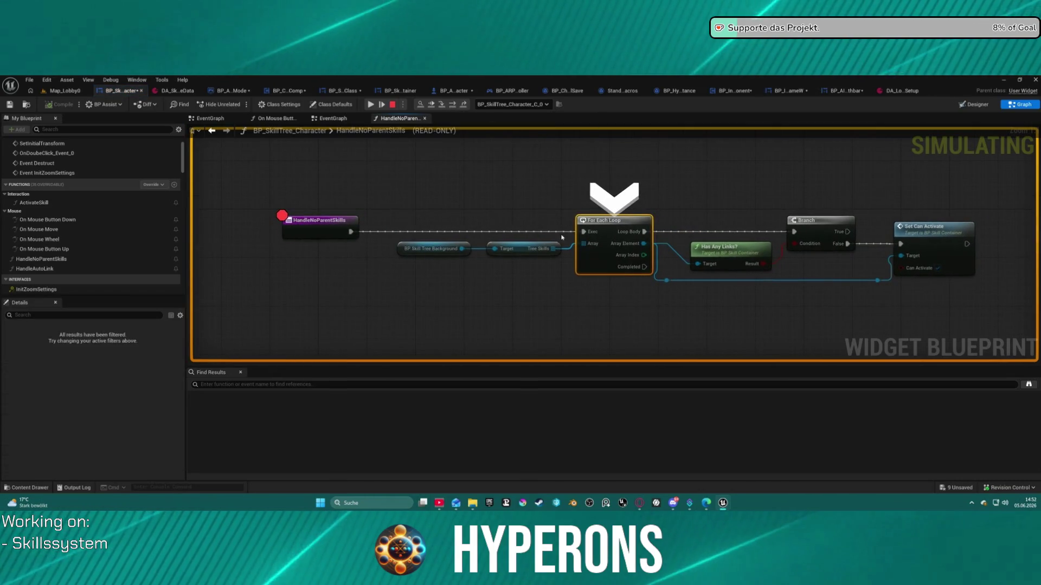
mouse_move(548, 250)
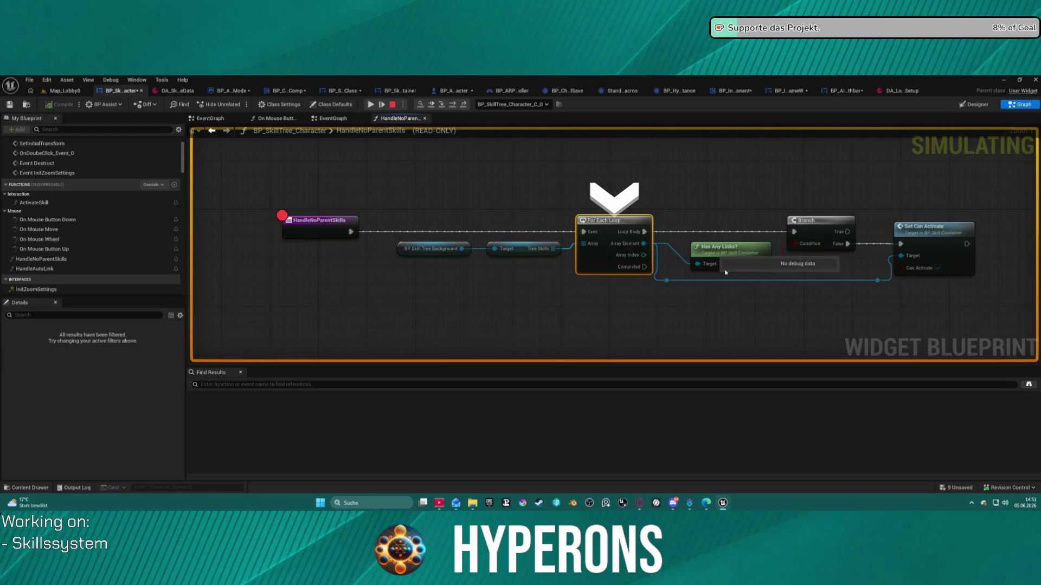
key("F10")
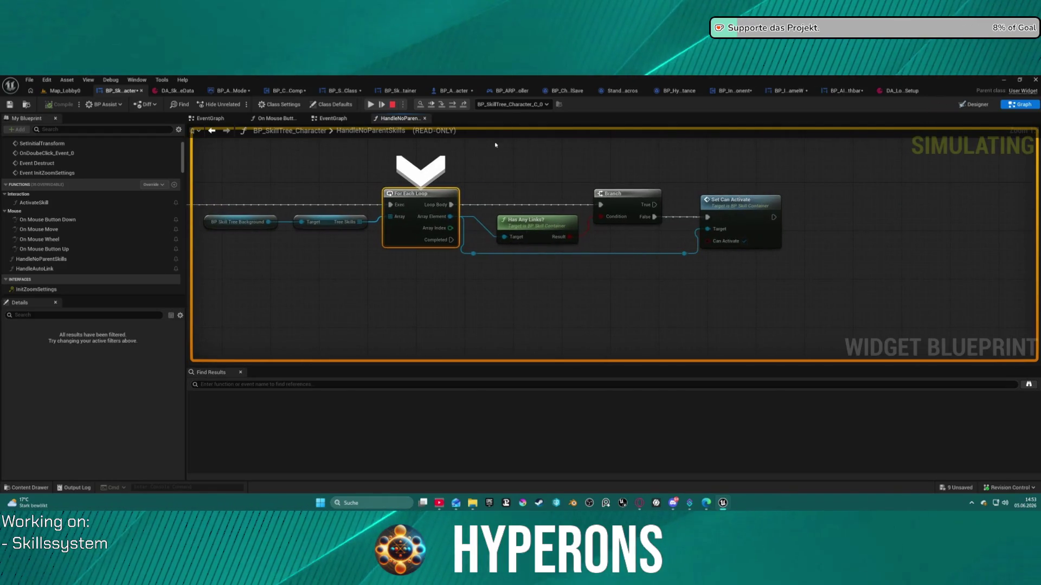
right_click(729, 212)
left_click(770, 283)
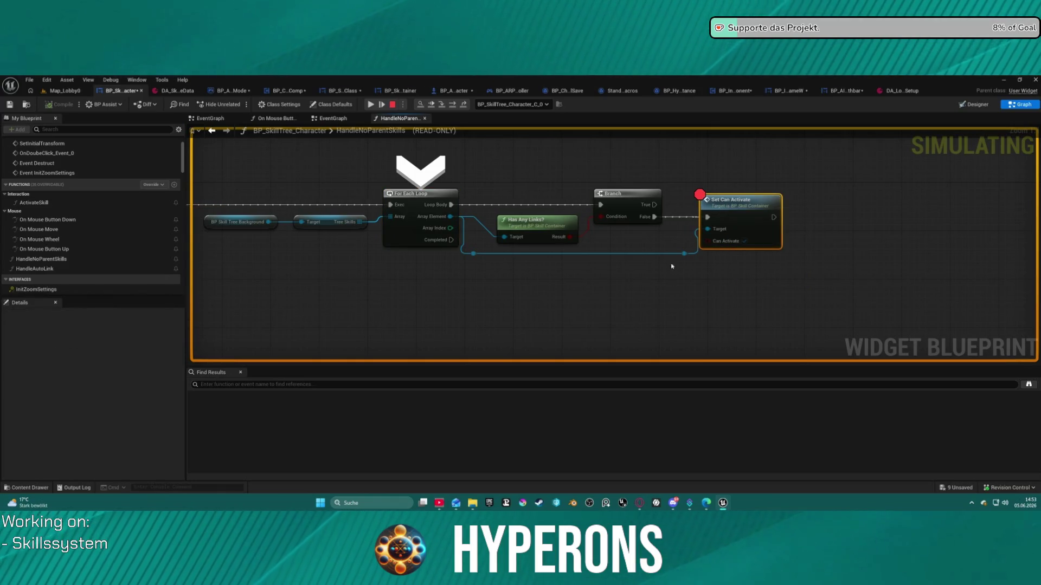
Step: Run to the Set Can Activate breakpoint, inspect the Tree Skills loop pins, step into the macro, and resume
right_click(438, 195)
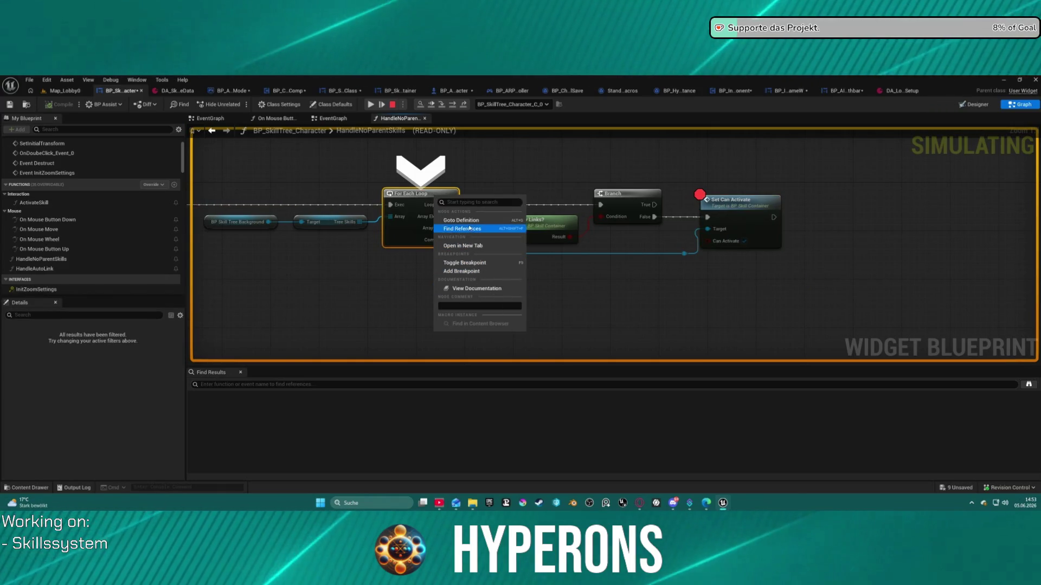
left_click(432, 103)
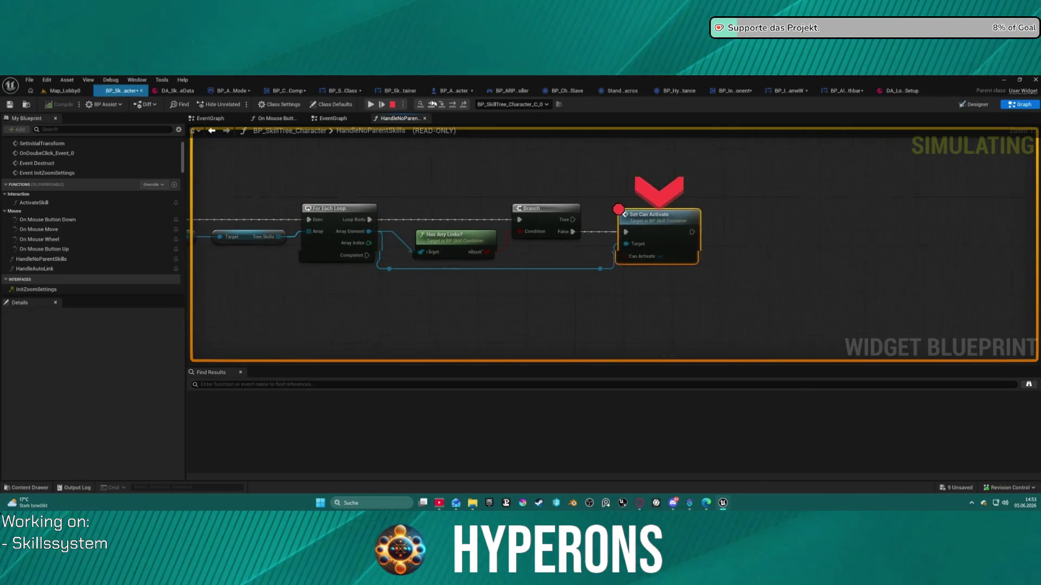
mouse_move(585, 251)
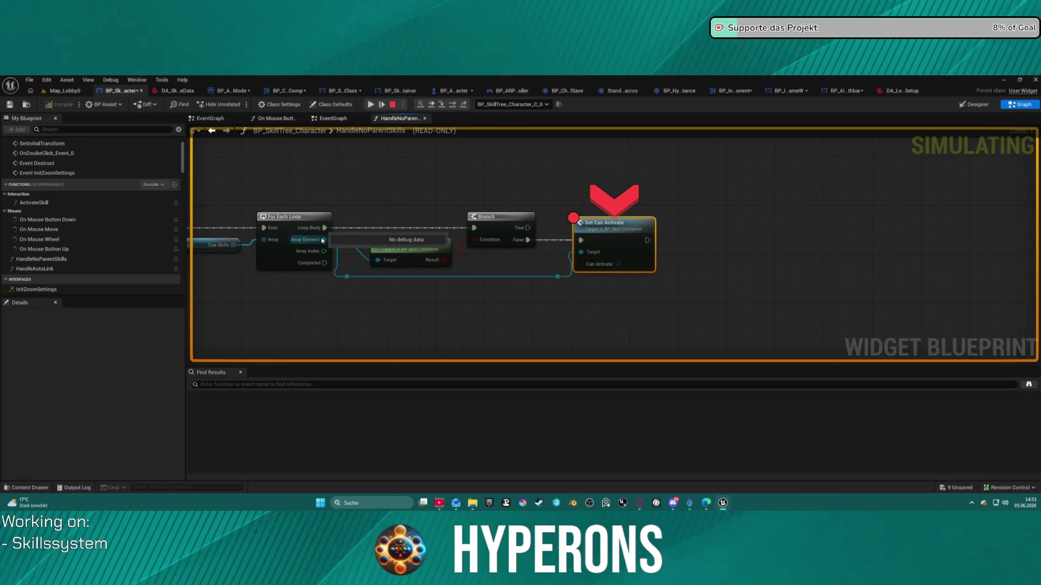
mouse_move(262, 240)
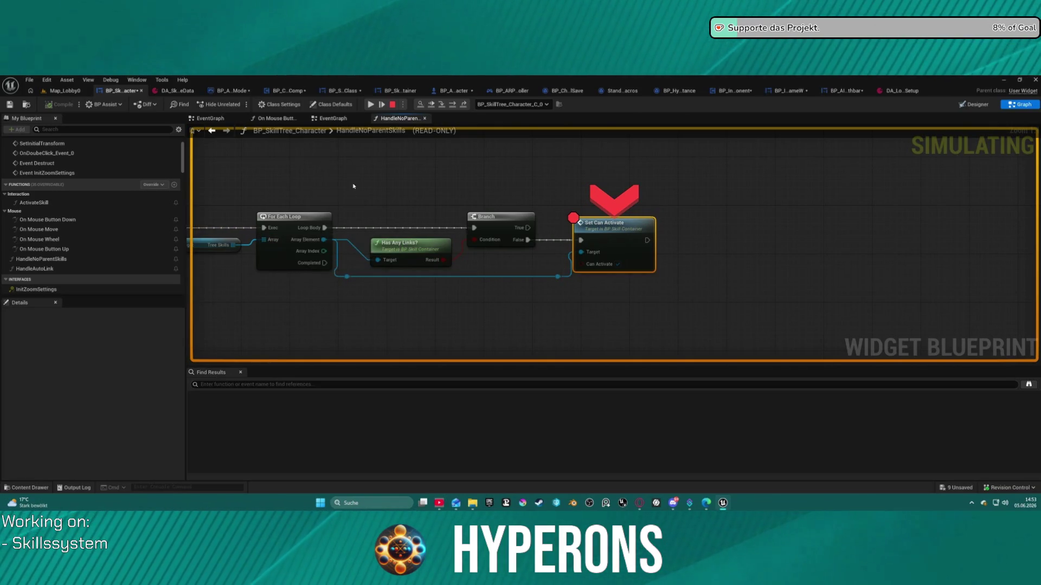
mouse_move(324, 251)
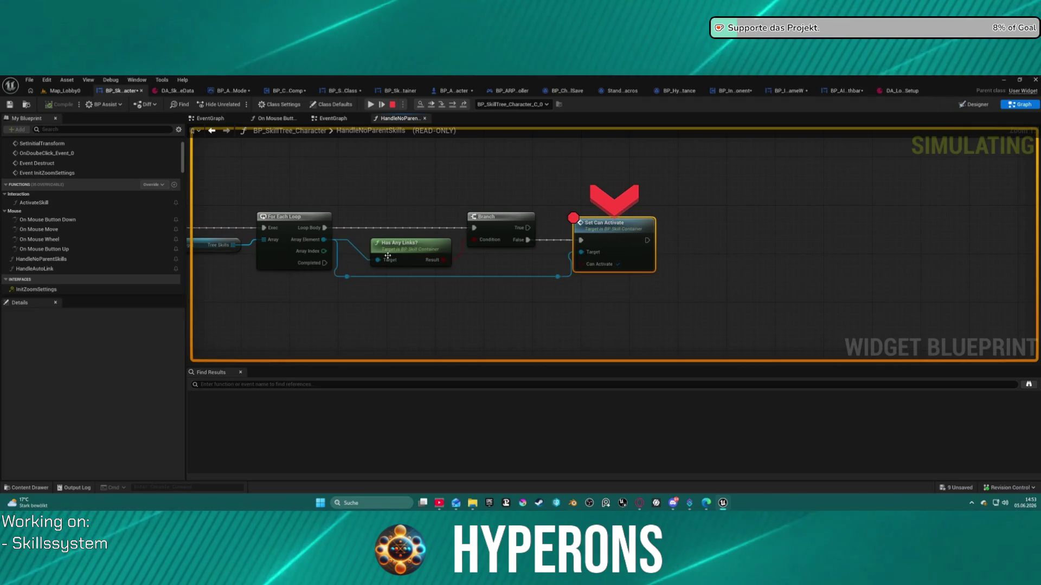
left_click(453, 104)
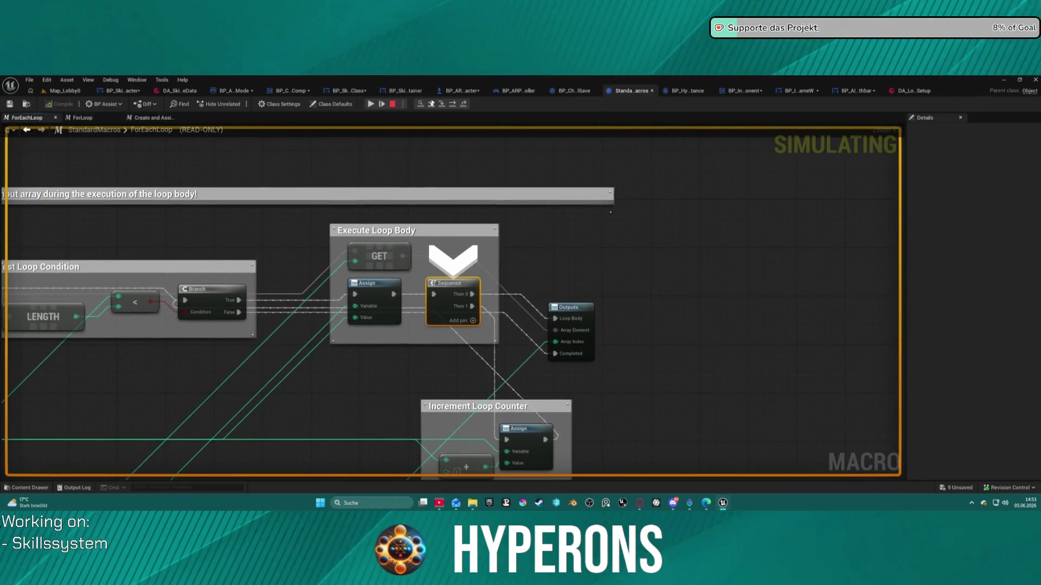
left_click(371, 104)
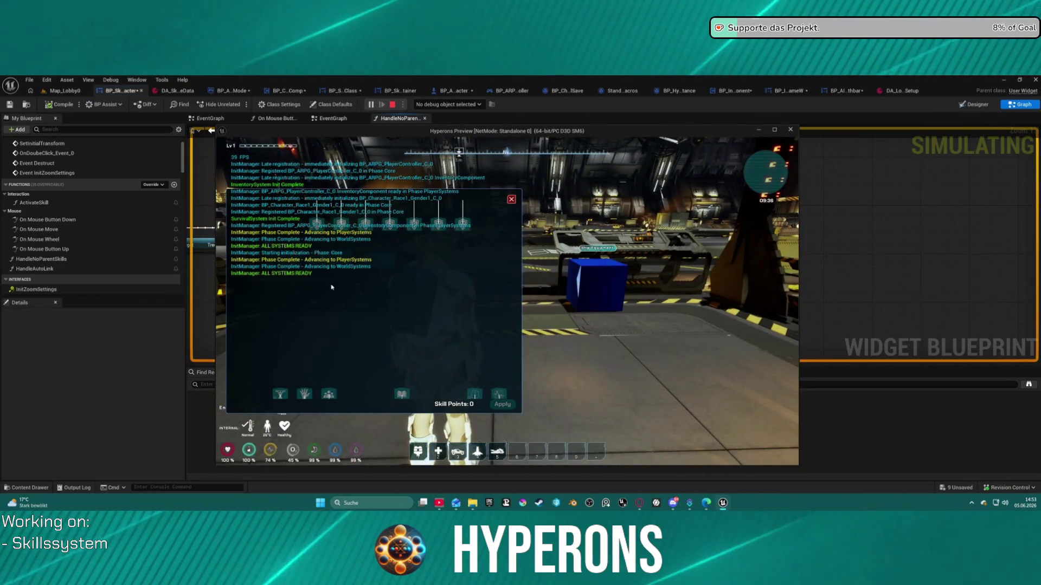
Step: Pan the skill tree, hit the HandleSkillBtnDown breakpoint on a skill, toggle it off, and resume
mouse_move(415, 248)
left_mouse_down()
mouse_move(369, 340)
mouse_move(447, 387)
left_mouse_up()
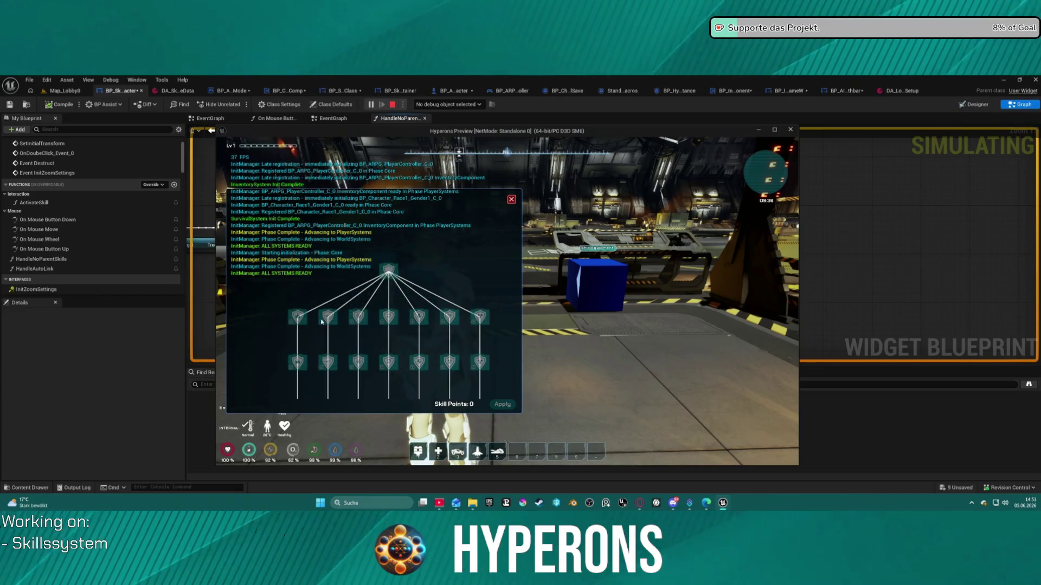
left_click(360, 306)
right_click(613, 225)
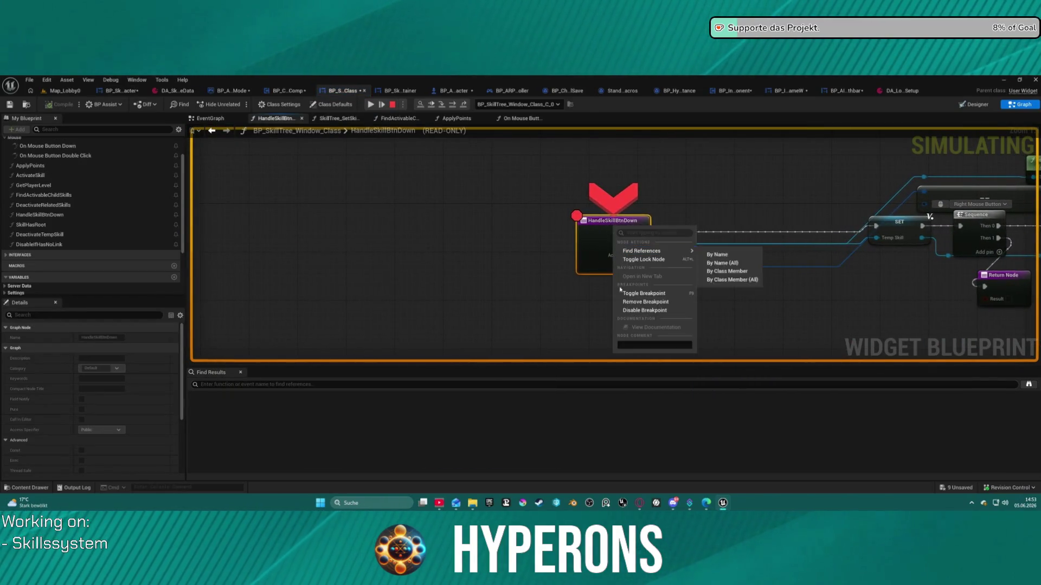
left_click(636, 301)
key("F5")
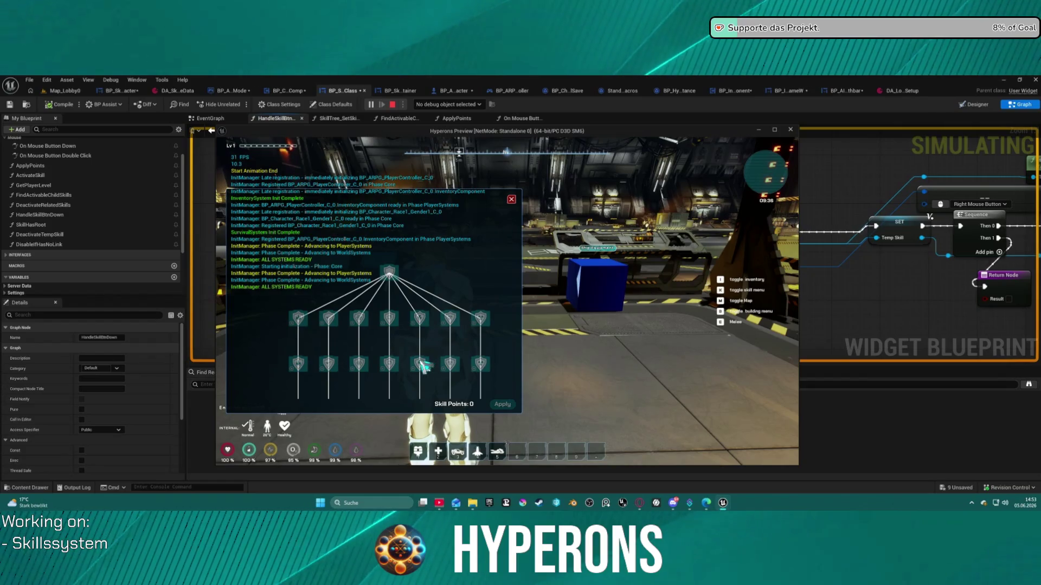
scroll(420, 374, "down", 3)
scroll(409, 321, "up", 5)
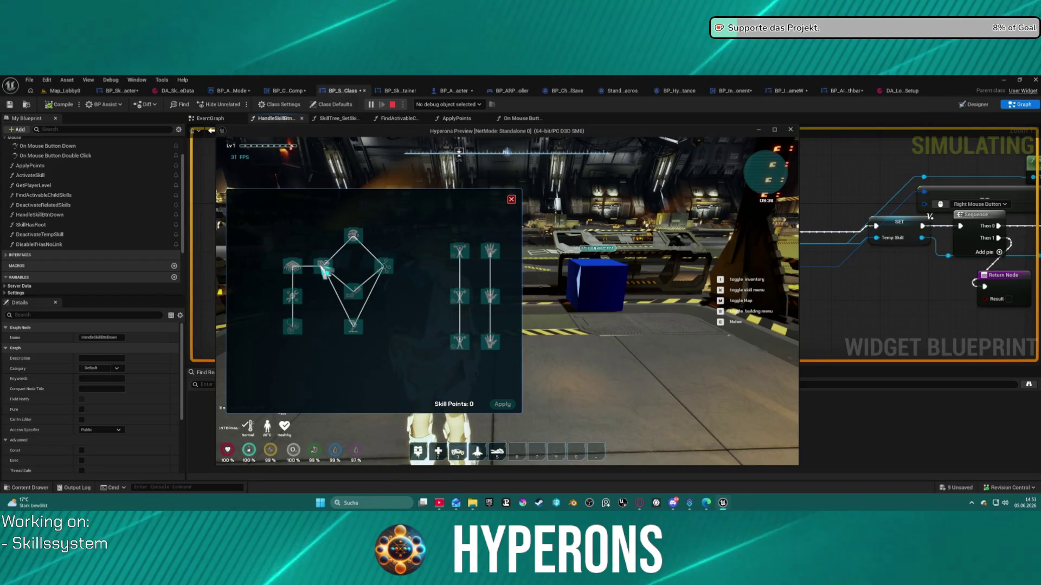
Step: Click a skill, then resume past the HandleSkillBtnDown breakpoints back to the game preview
left_click(383, 278)
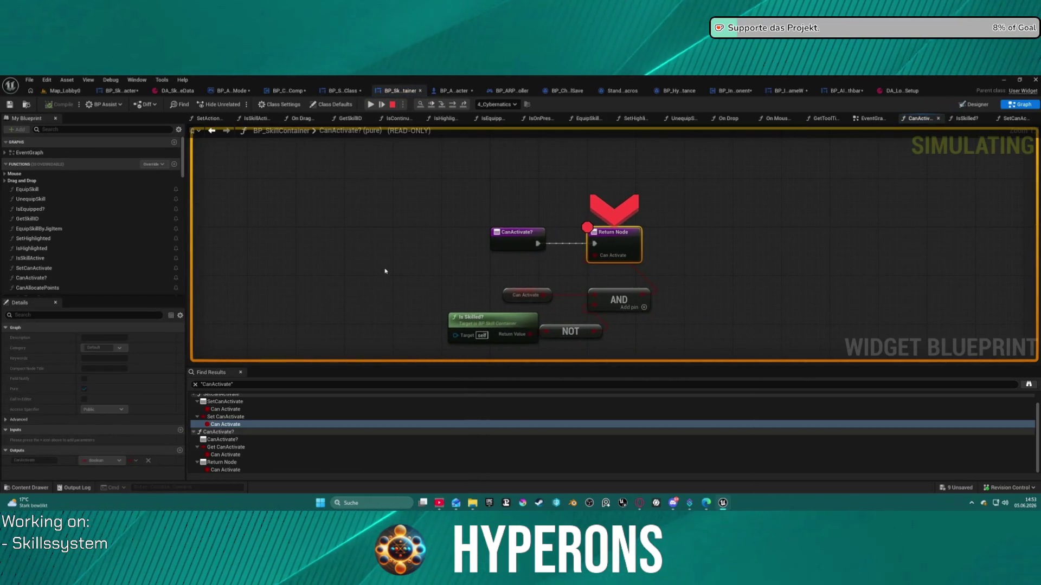
left_click(378, 104)
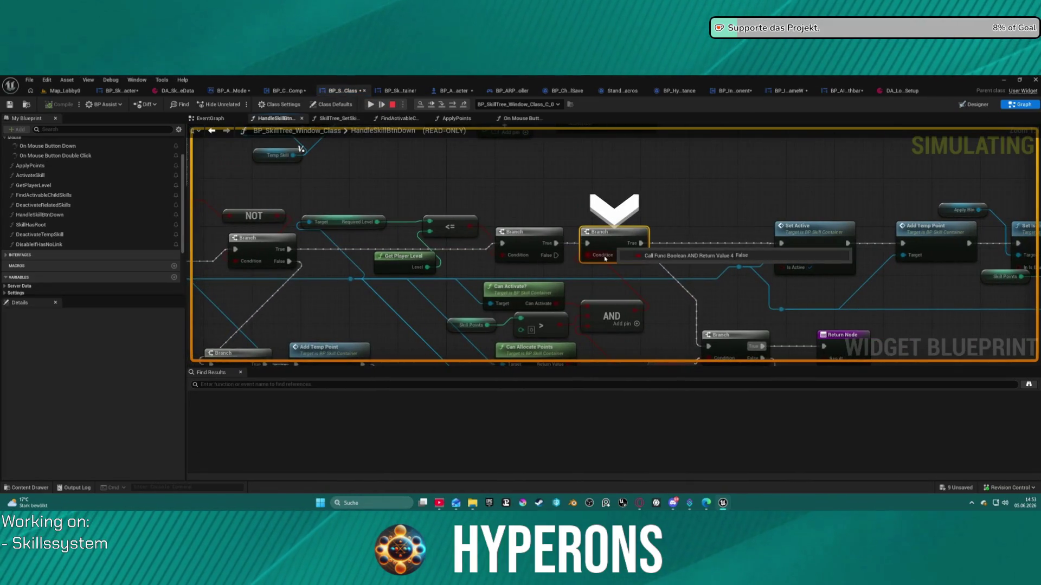
left_click(371, 105)
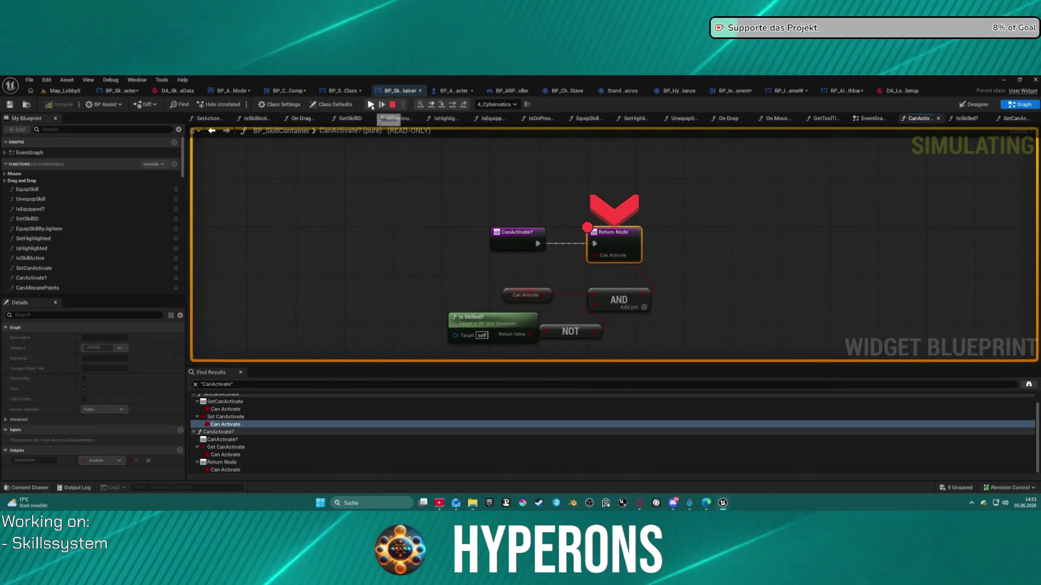
left_click(371, 105)
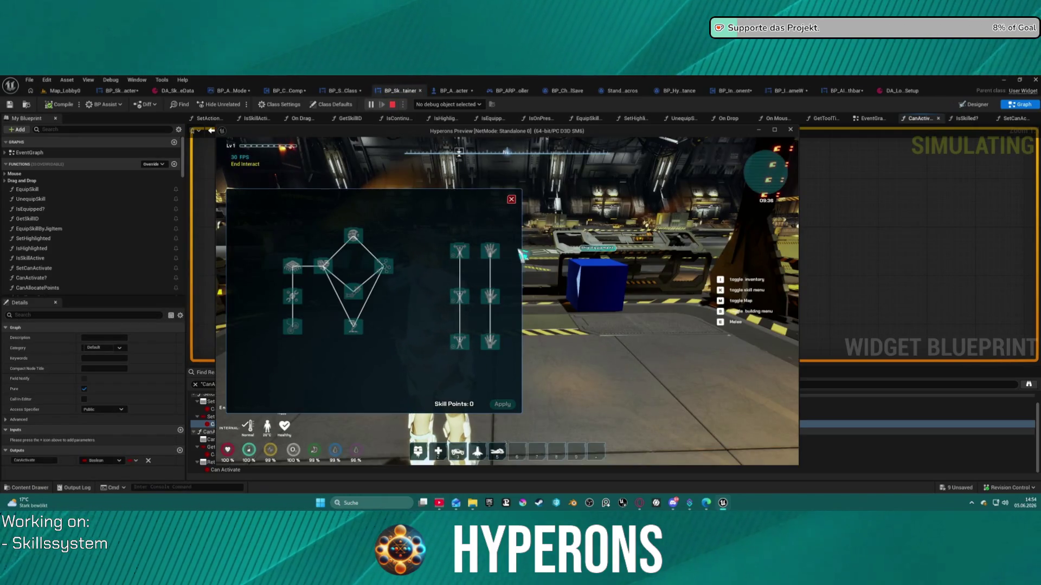
Step: Trigger CanActivate? on another skill, see it return False, remove the Return Node breakpoint, and resume
left_click(466, 251)
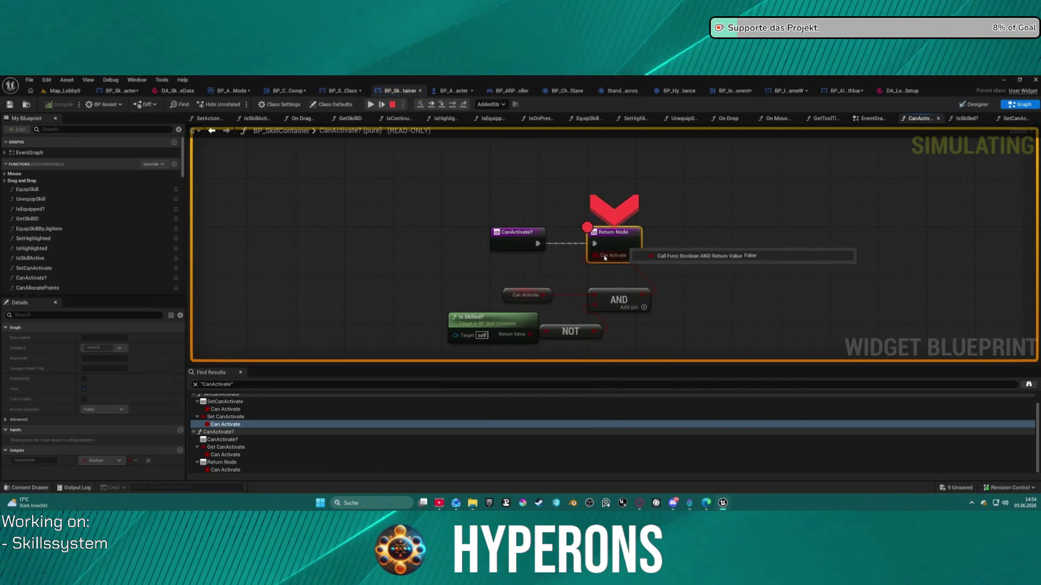
mouse_move(535, 296)
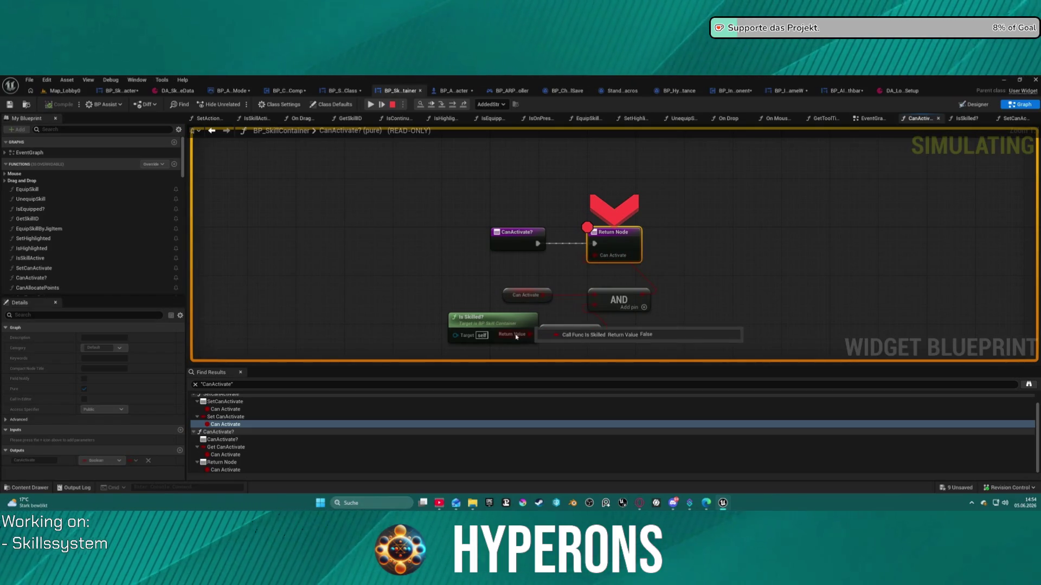
right_click(614, 249)
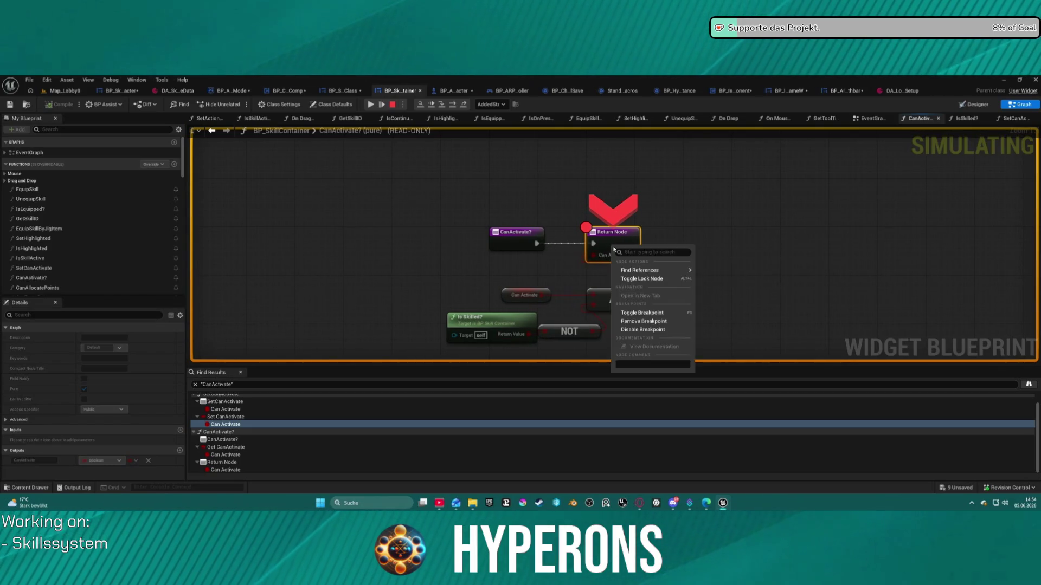
left_click(659, 321)
left_click(436, 108)
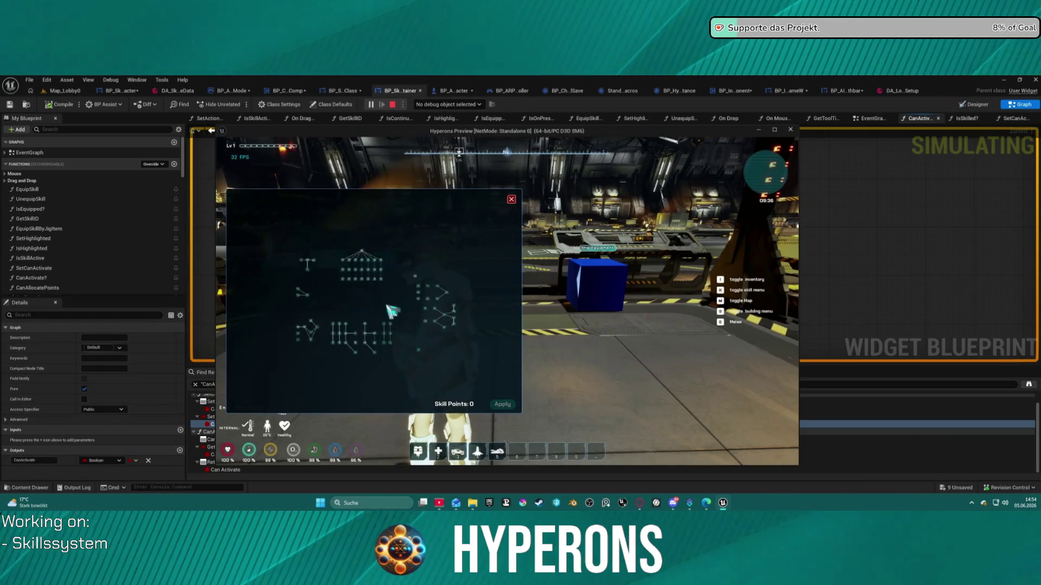
Step: Zoom around the in-game skill tree, then close the skill tree panel
scroll(352, 268, "up", 5)
mouse_move(343, 268)
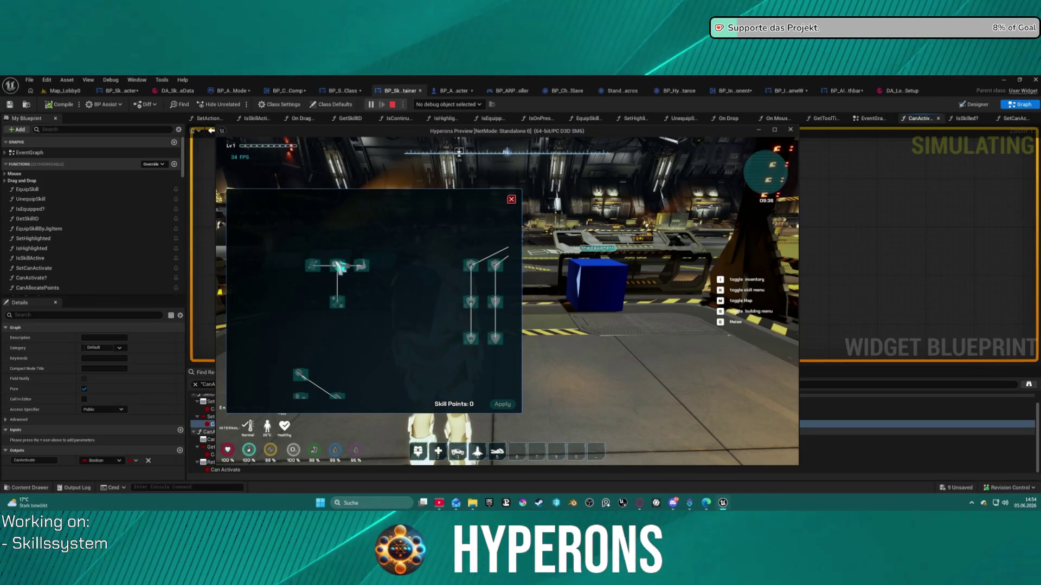
mouse_move(347, 308)
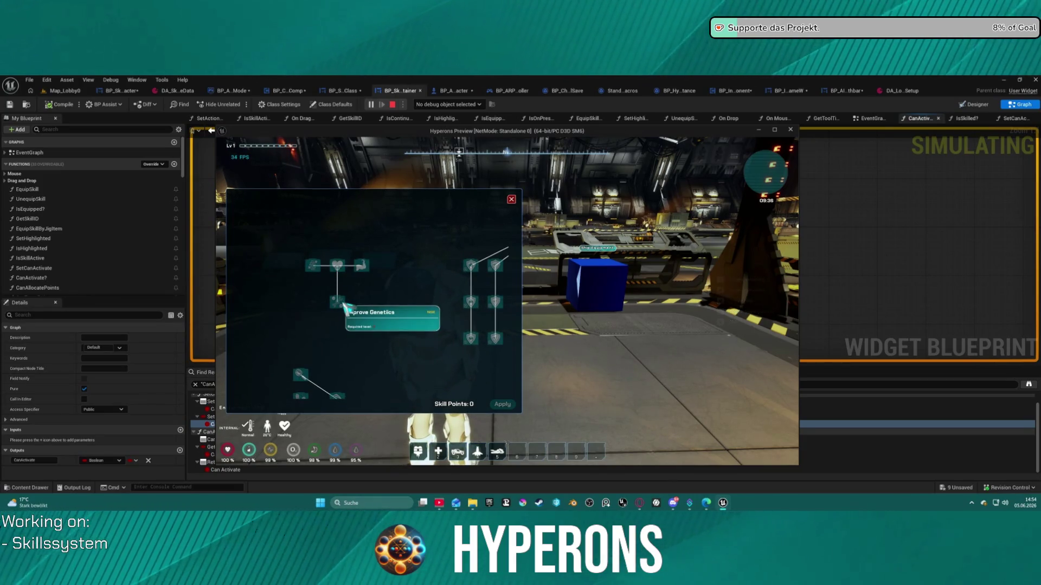
scroll(352, 336, "up", 2)
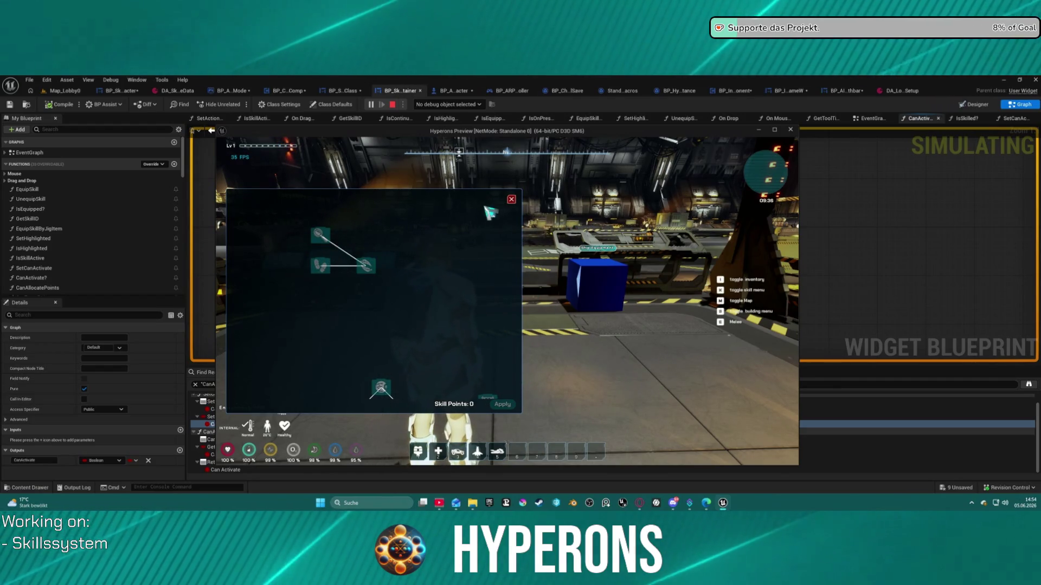
left_click(511, 199)
Step: Walk away with S, check the inventory, then reopen the skill tree with K at 4 points
key("s")
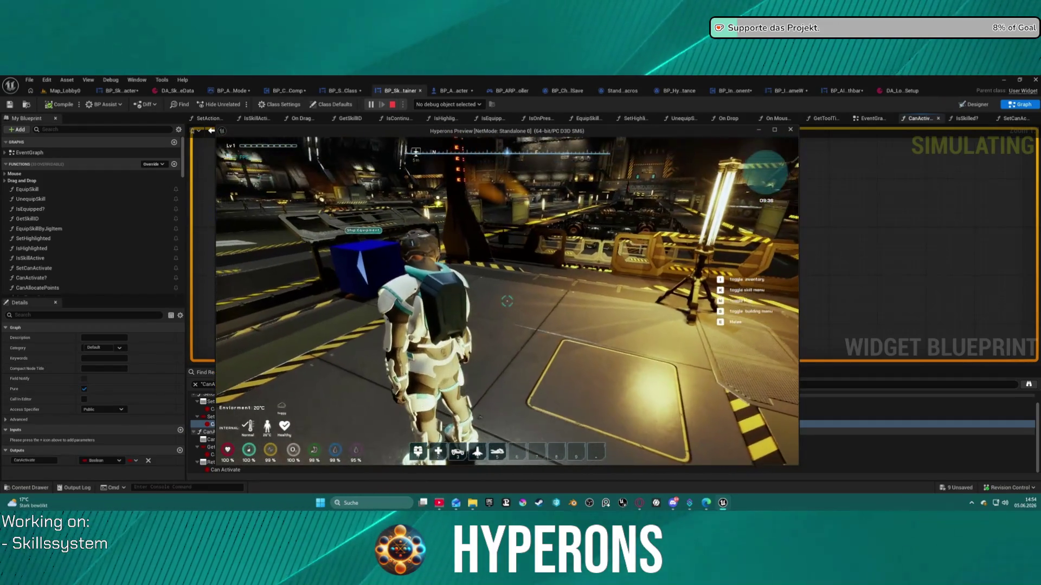
key("i")
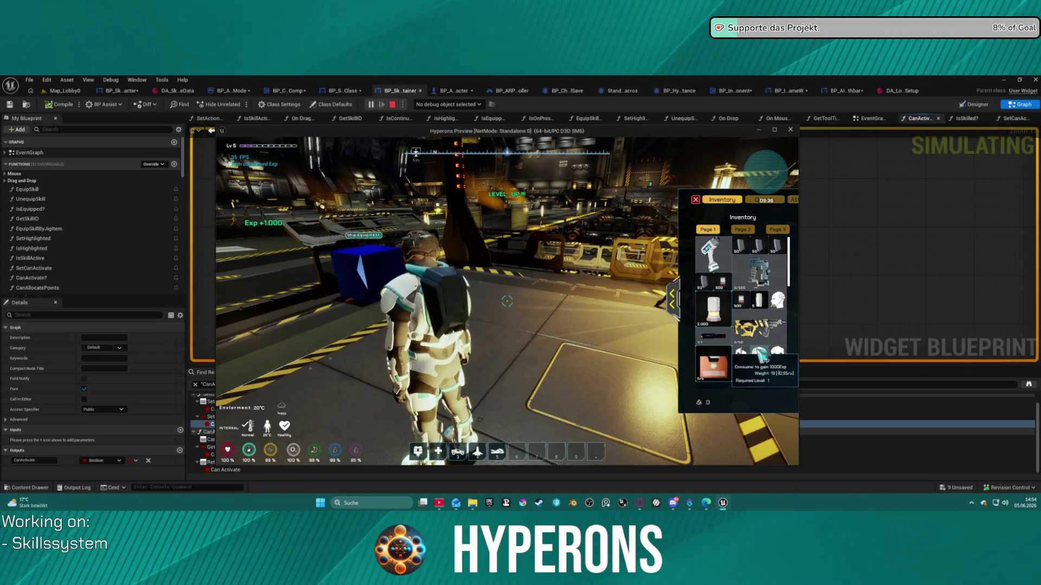
left_click(697, 200)
key("k")
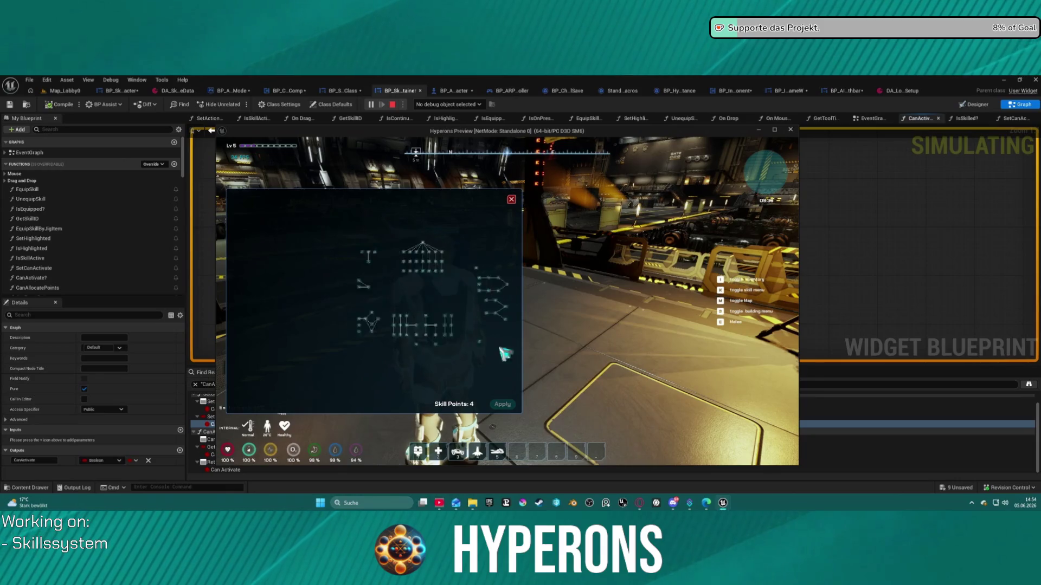
Step: Allocate a skill point to a skill node, then refund it again
scroll(383, 308, "up", 3)
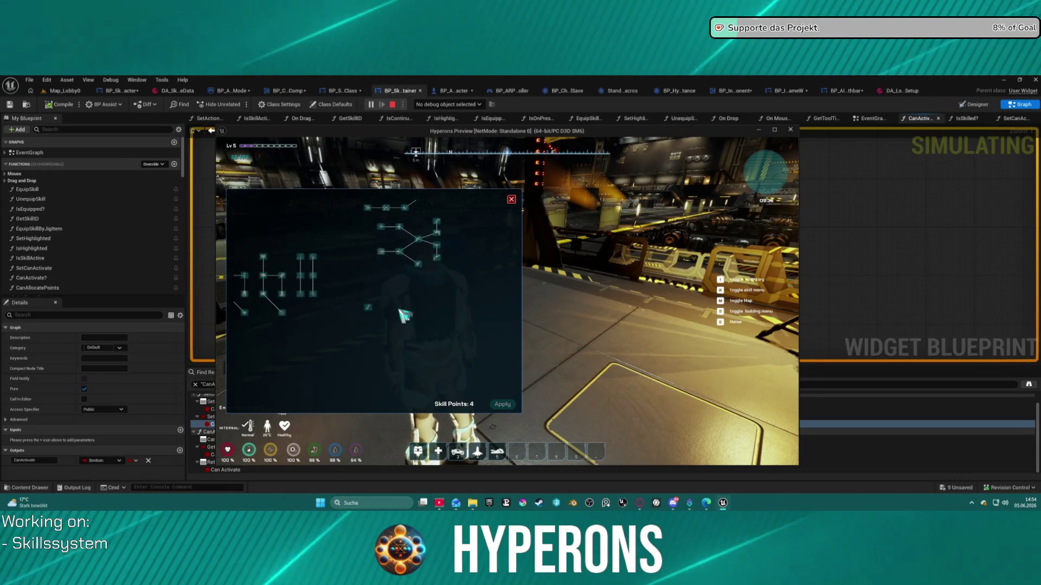
left_click(369, 309)
scroll(407, 337, "up", 3)
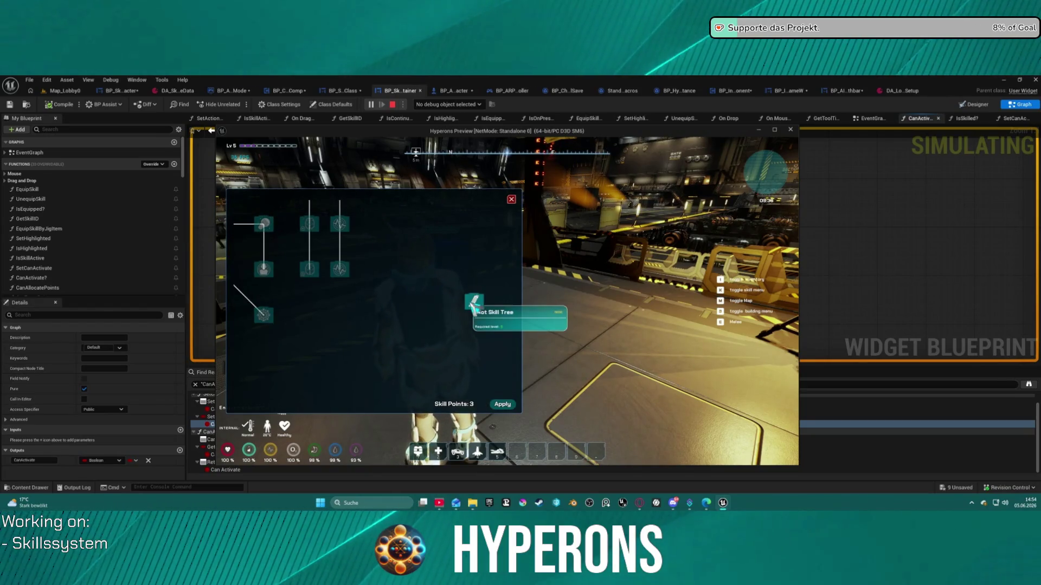
left_click(474, 306)
mouse_move(482, 309)
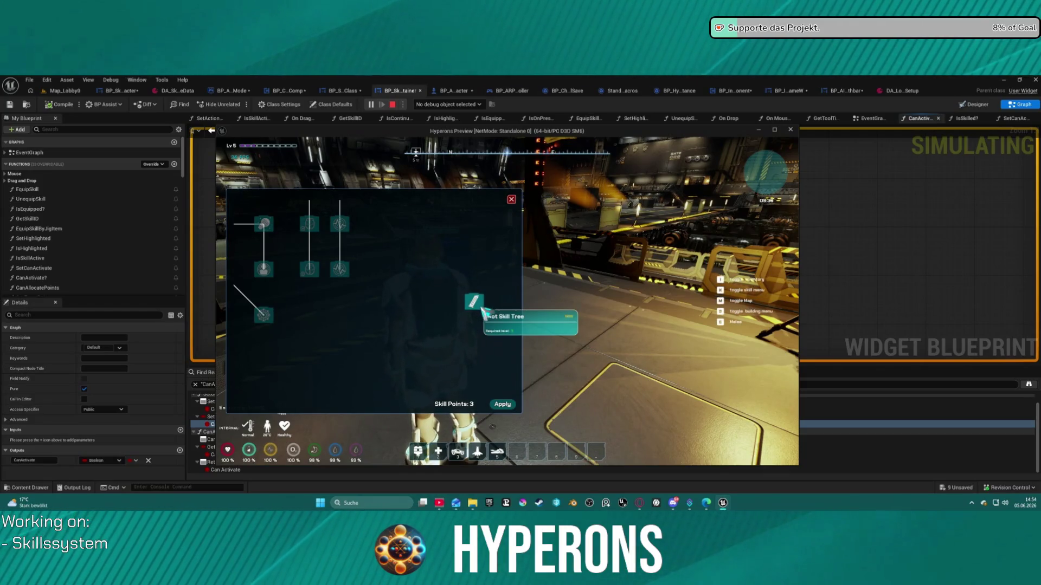
left_click(481, 309)
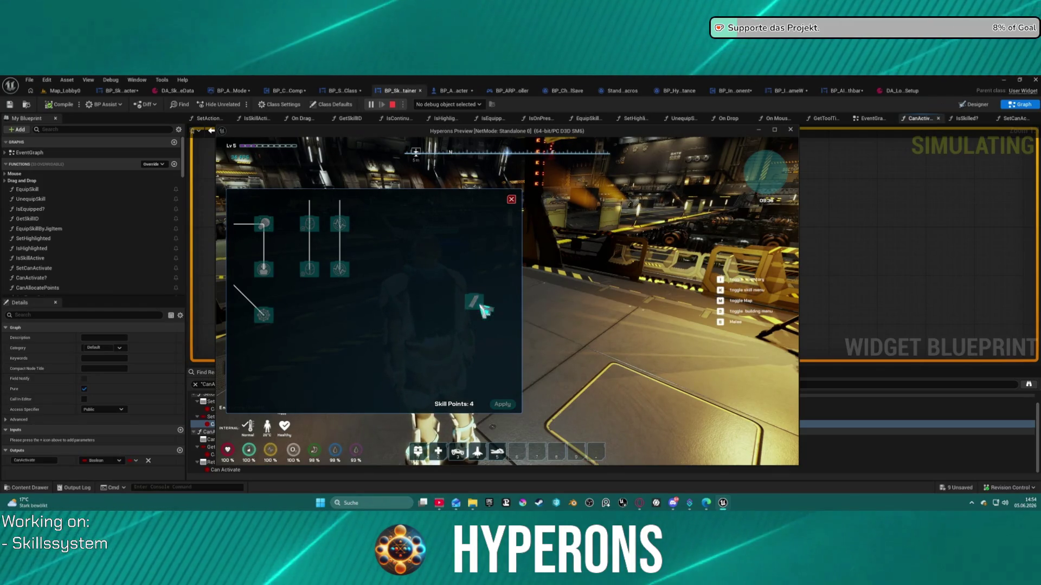
Step: Spend one skill point on a node in the upper cluster, leaving 3 points
mouse_move(418, 278)
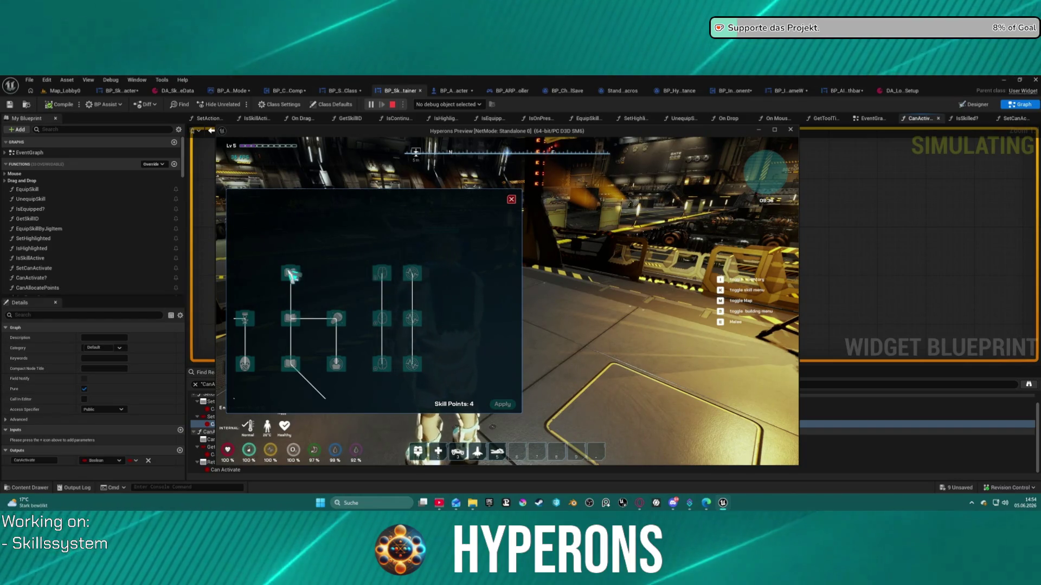
scroll(426, 298, "down", 5)
scroll(371, 309, "up", 5)
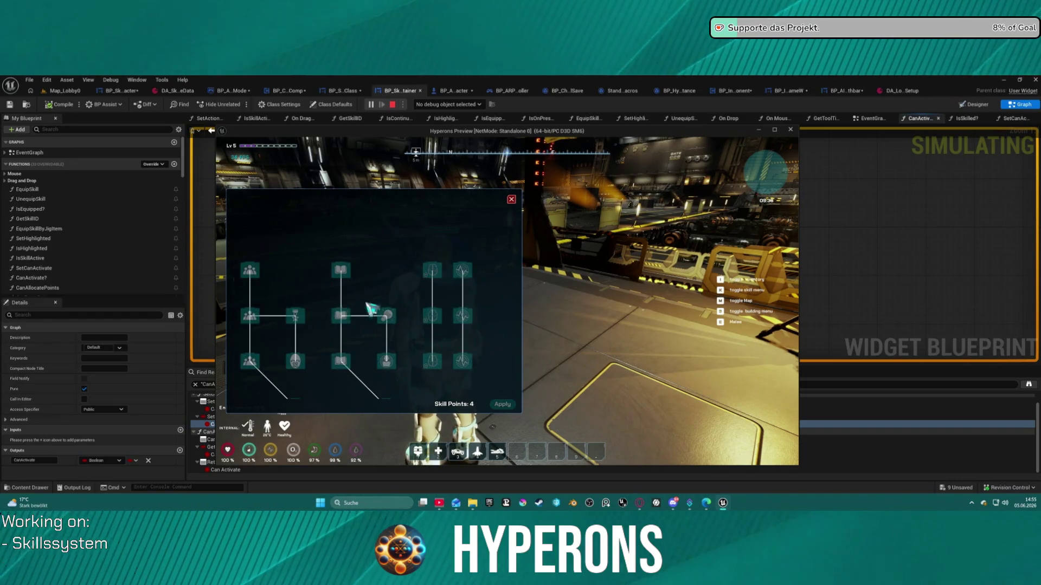
scroll(396, 261, "down", 5)
scroll(409, 305, "up", 3)
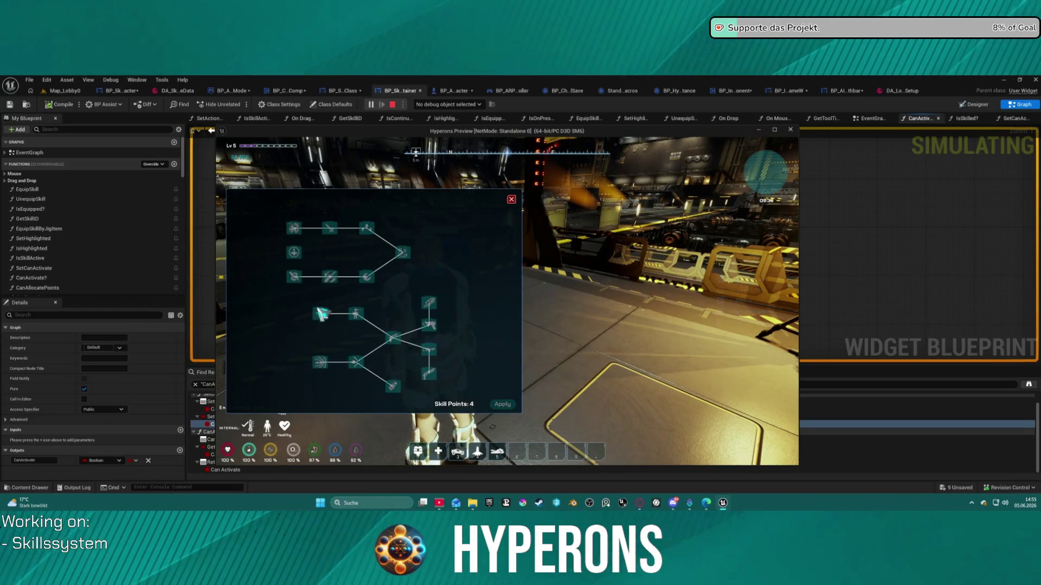
left_click(294, 253)
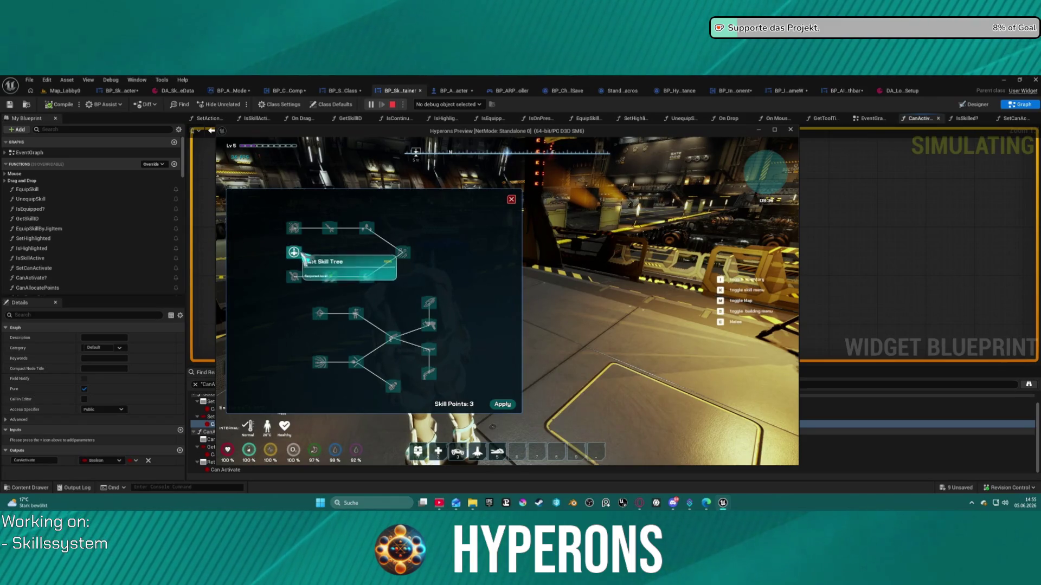
Step: Pan to the rows of shield skills and spend another skill point on a node
mouse_move(298, 297)
left_mouse_down()
mouse_move(364, 223)
mouse_move(276, 368)
left_mouse_up()
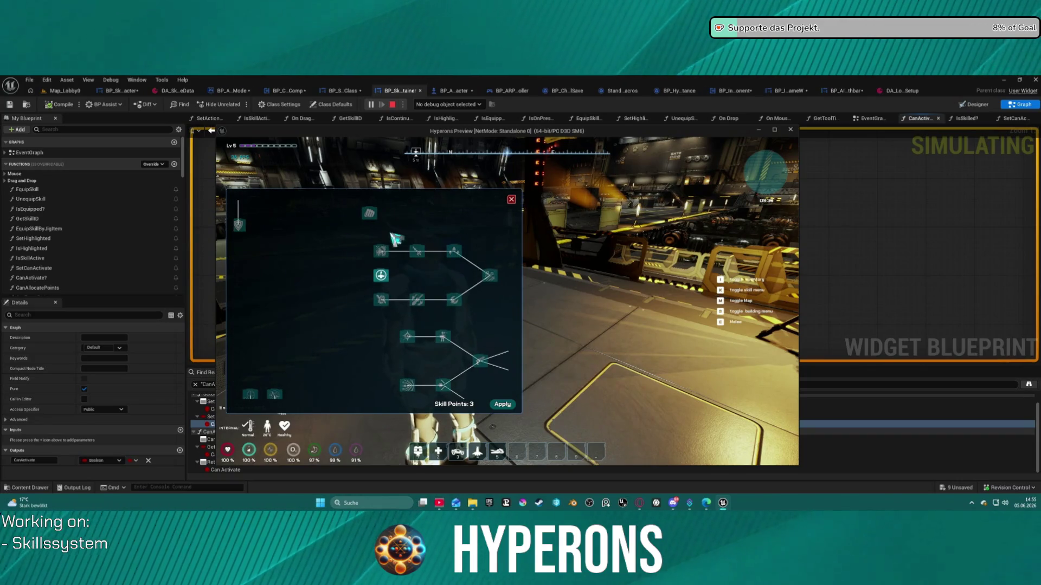
scroll(311, 297, "down", 5)
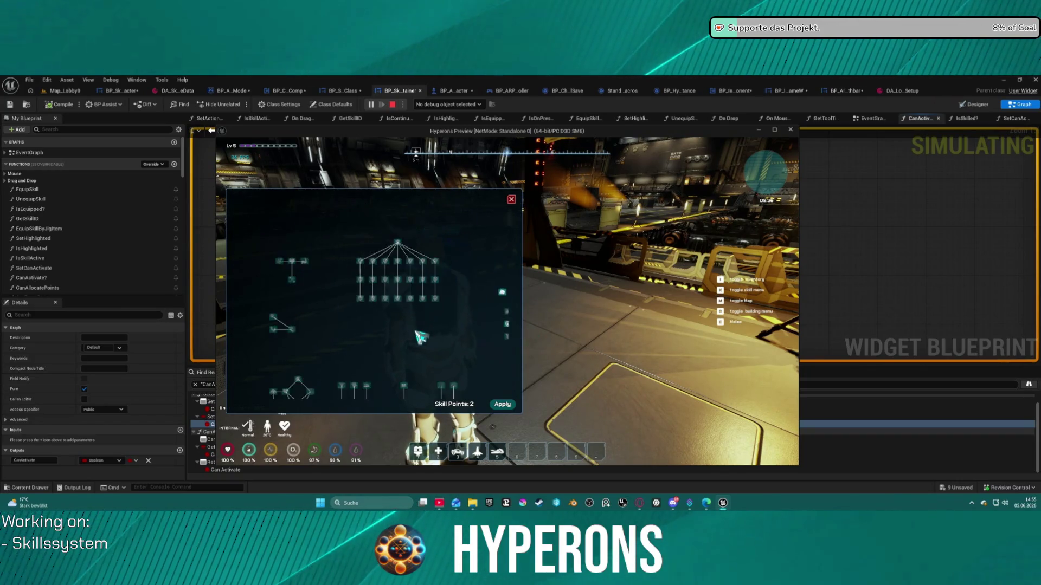
scroll(407, 269, "up", 5)
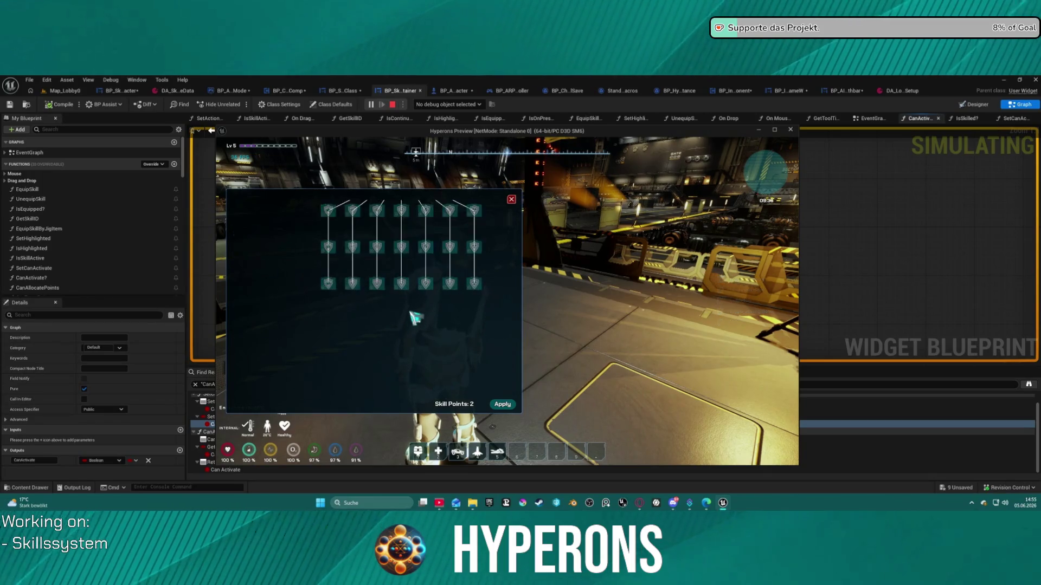
left_click_drag(413, 314, 402, 283)
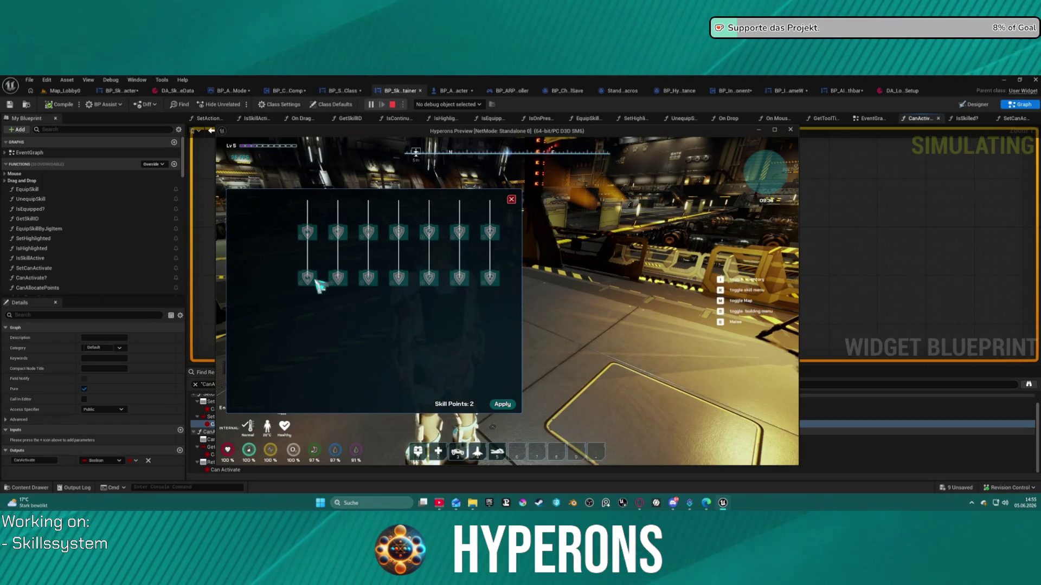
scroll(464, 298, "down", 4)
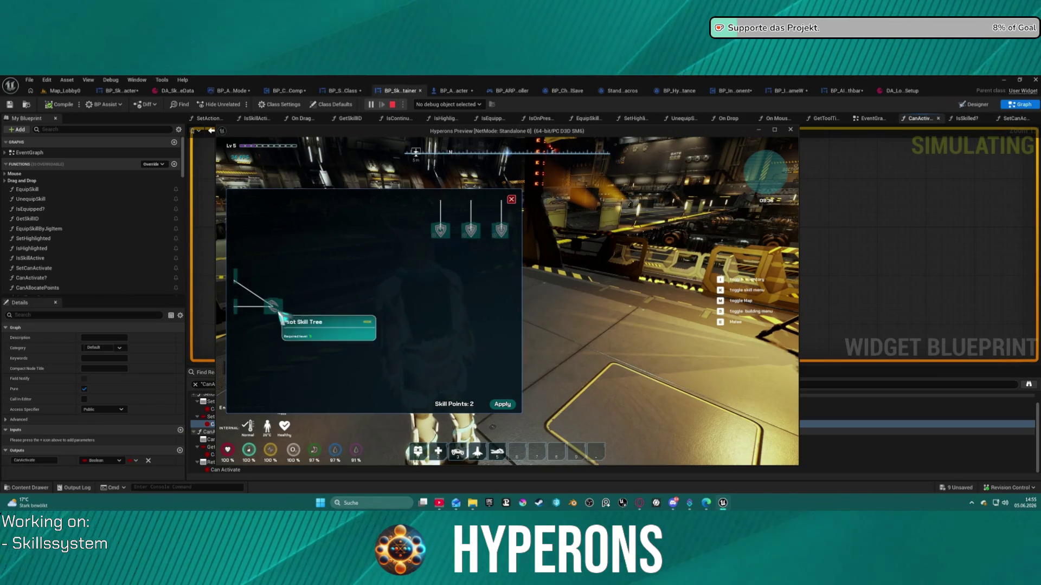
scroll(397, 299, "up", 2)
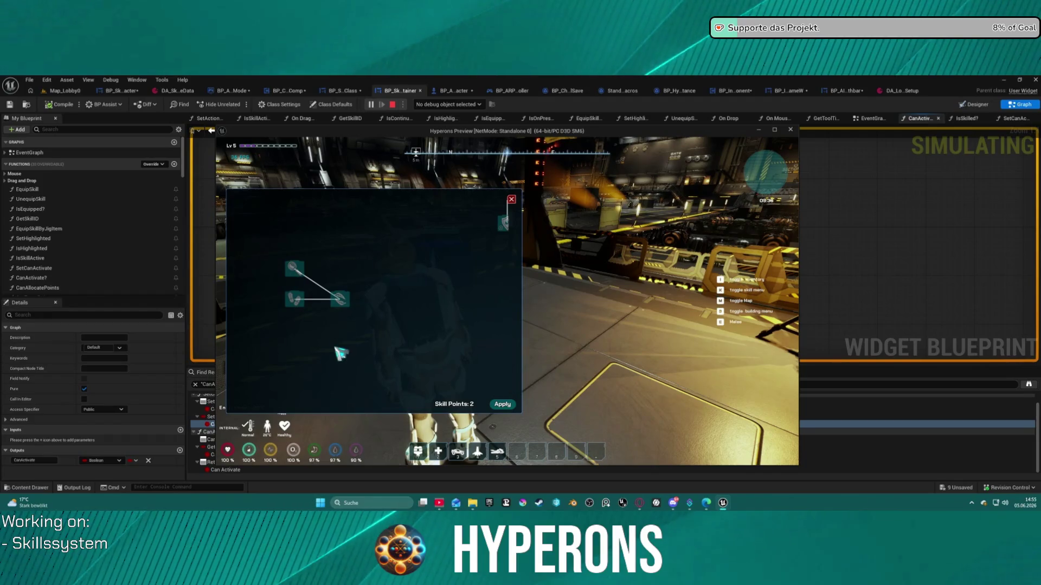
scroll(339, 353, "up", 3)
left_click(395, 355)
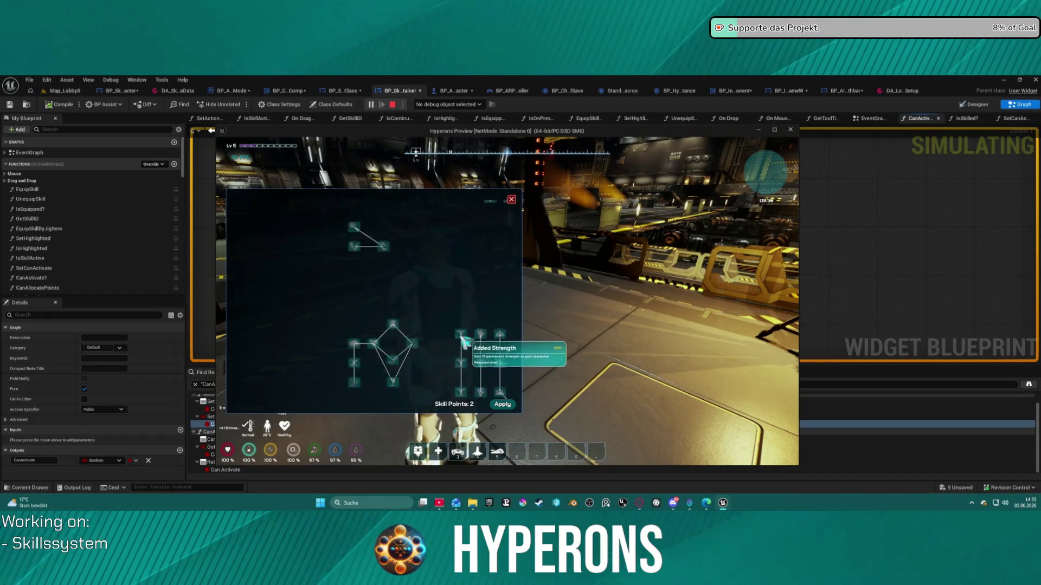
Step: Apply the allocated skill points, leaving 1 skill point available
scroll(378, 352, "down", 5)
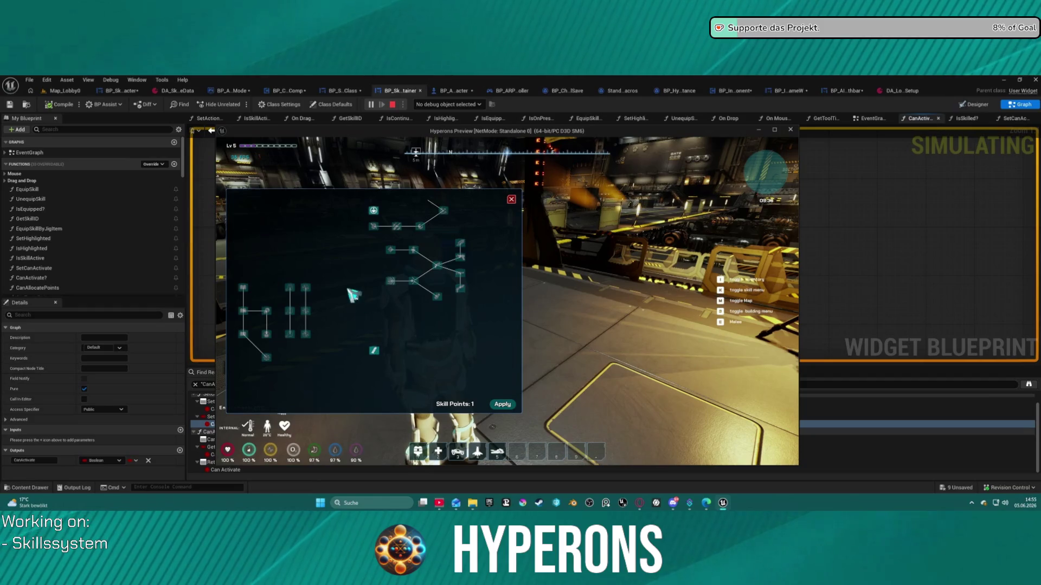
mouse_move(353, 298)
left_mouse_down()
mouse_move(402, 339)
mouse_move(529, 395)
left_mouse_up()
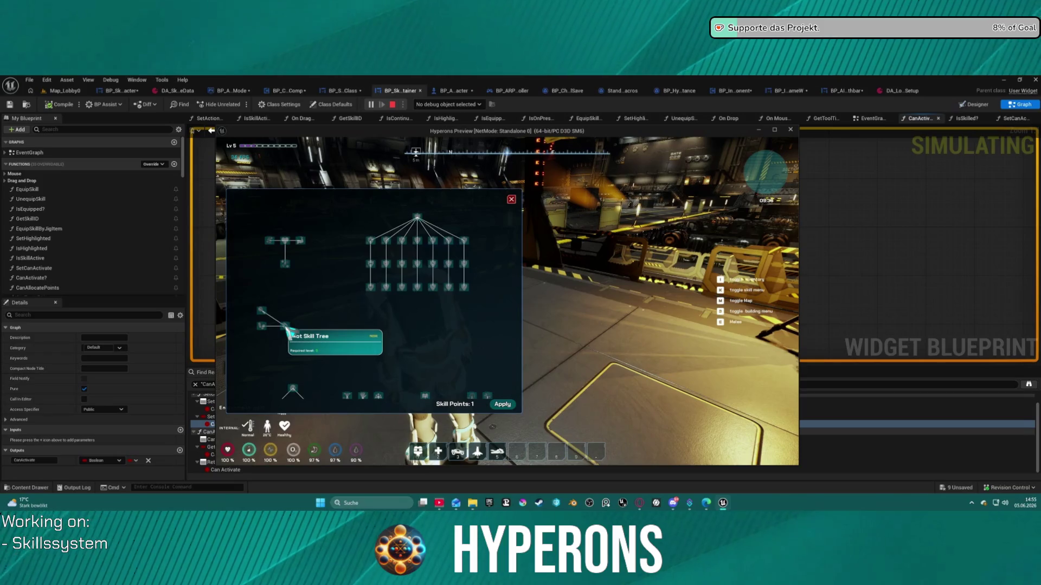
left_click(502, 404)
mouse_move(506, 372)
left_mouse_down()
mouse_move(326, 320)
mouse_move(432, 329)
mouse_move(409, 286)
mouse_move(464, 276)
left_mouse_up()
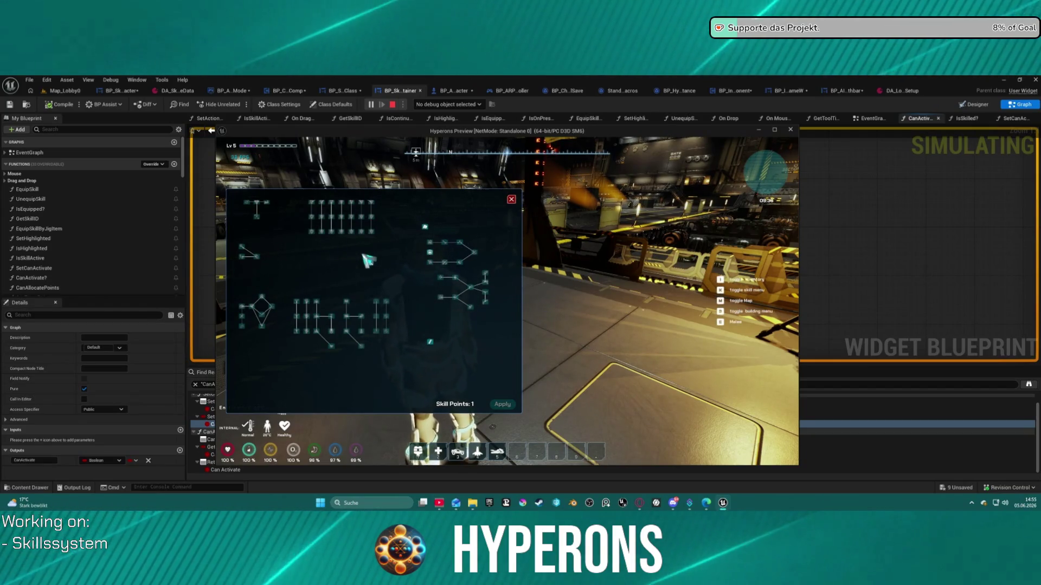
Step: Close the skill tree, stop play with Escape, and open BP_SkillTree_Character's EventGraph
left_click(511, 199)
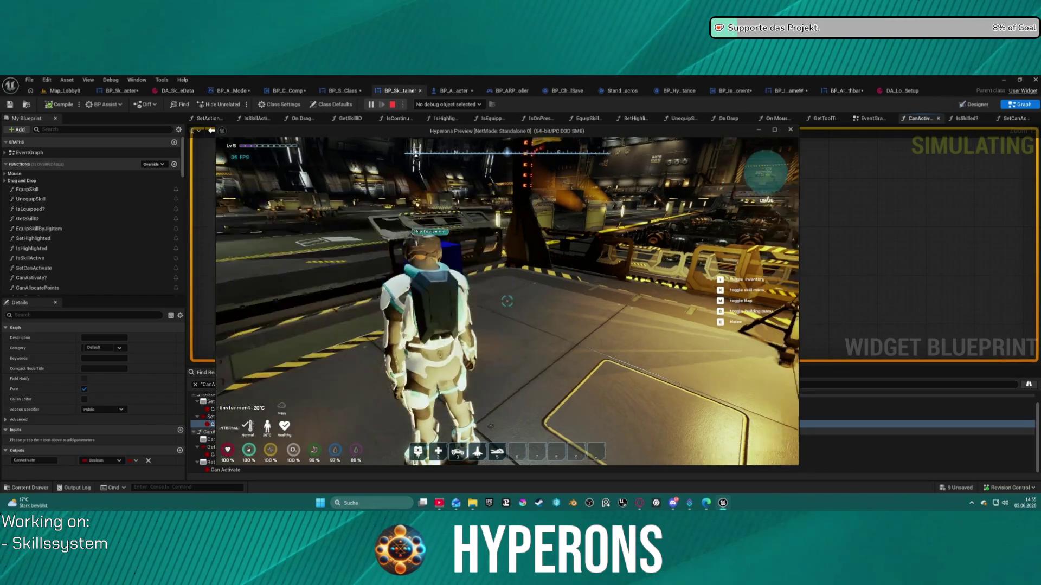
key("Escape")
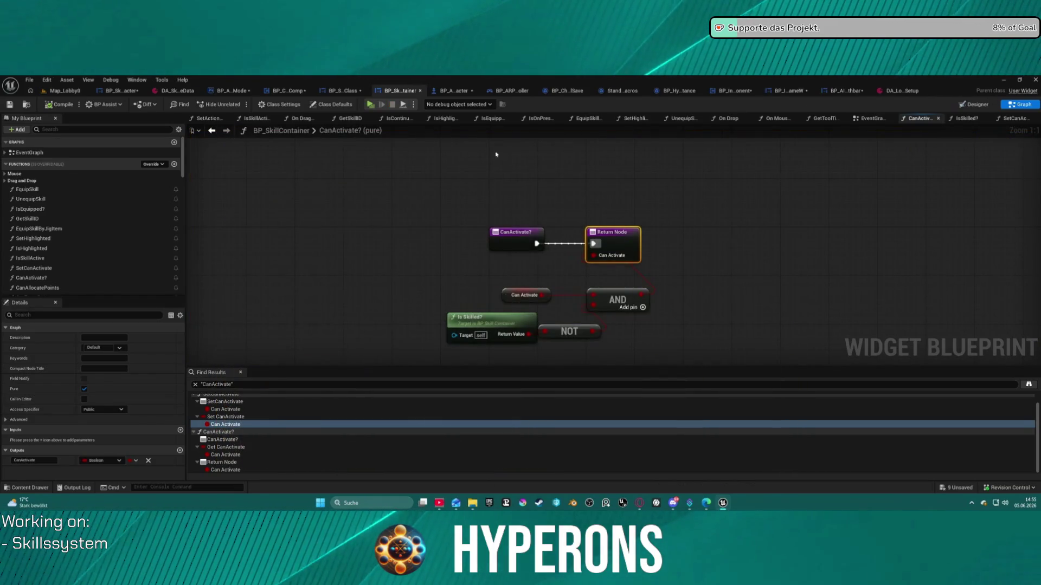
left_click(105, 92)
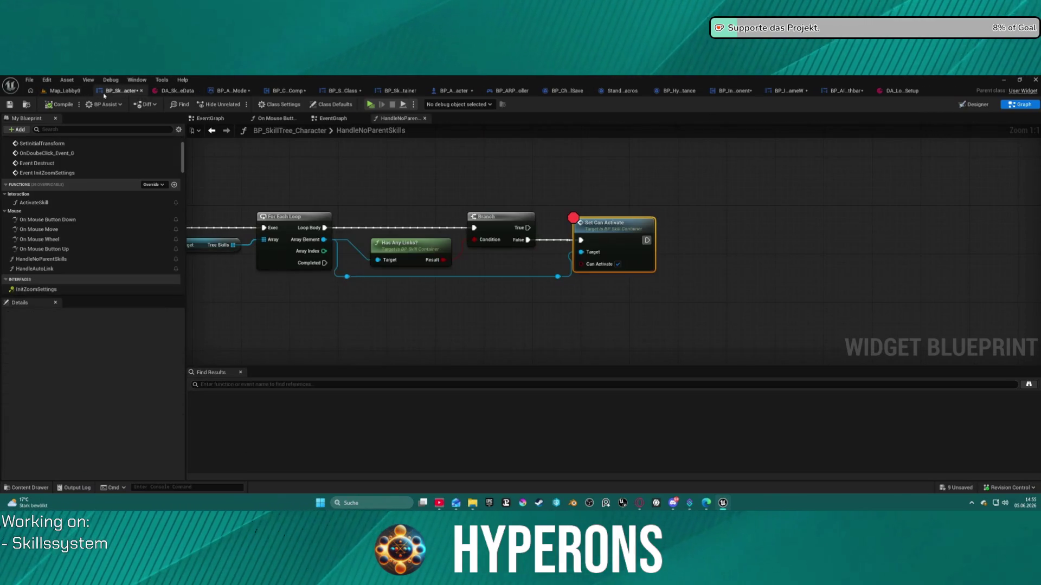
left_click(332, 118)
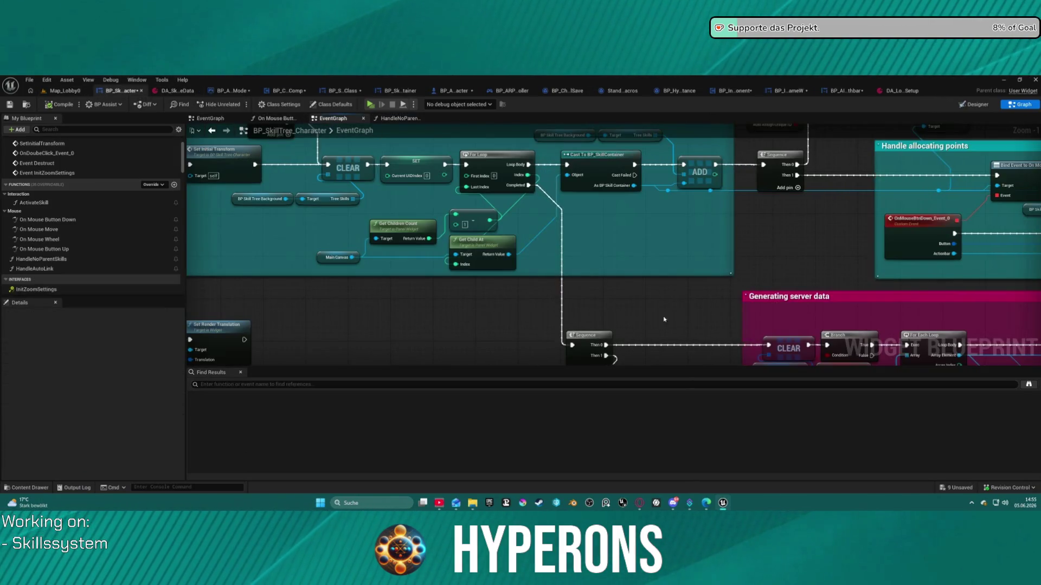
Step: Pan the EventGraph to the point-allocation logic and the mouse-down and double-click events
scroll(664, 319, "down", 3)
scroll(623, 213, "up", 4)
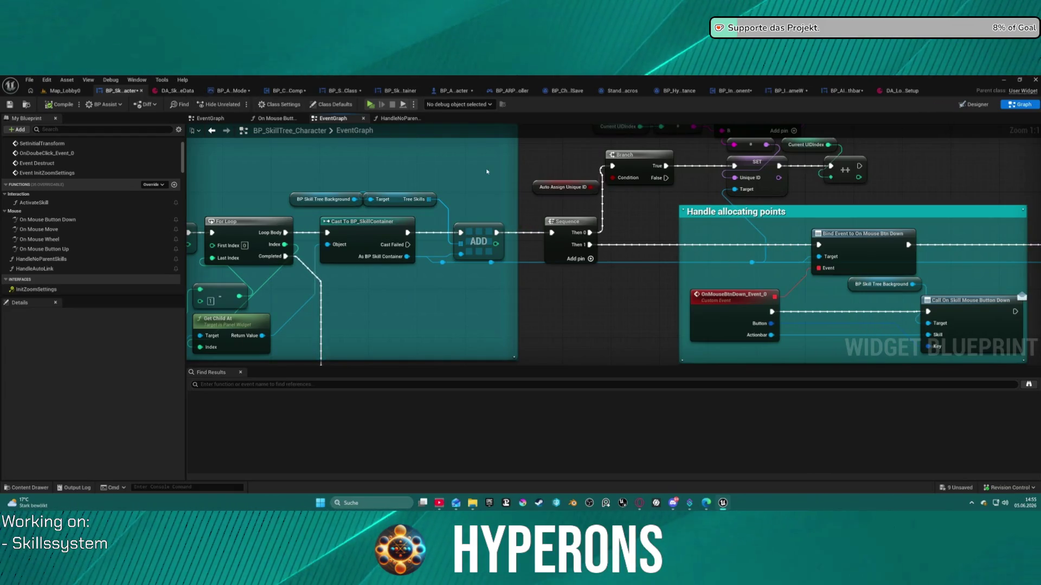
mouse_move(684, 219)
left_mouse_down()
mouse_move(527, 242)
mouse_move(475, 219)
mouse_move(318, 200)
mouse_move(329, 288)
mouse_move(264, 109)
mouse_move(242, 82)
left_mouse_up()
mouse_move(482, 188)
left_mouse_down()
mouse_move(696, 196)
mouse_move(816, 220)
left_mouse_up()
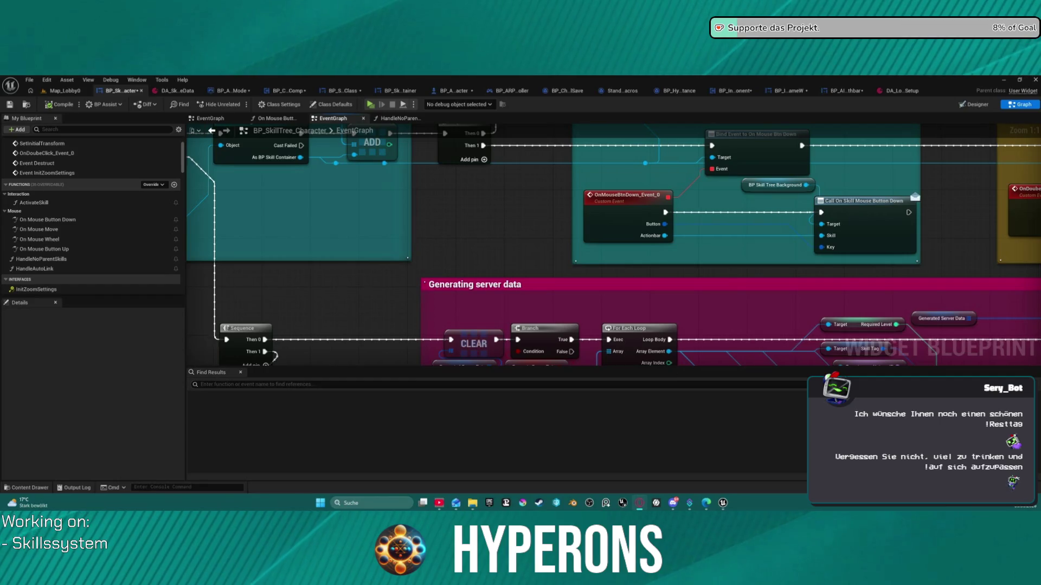
scroll(440, 239, "down", 4)
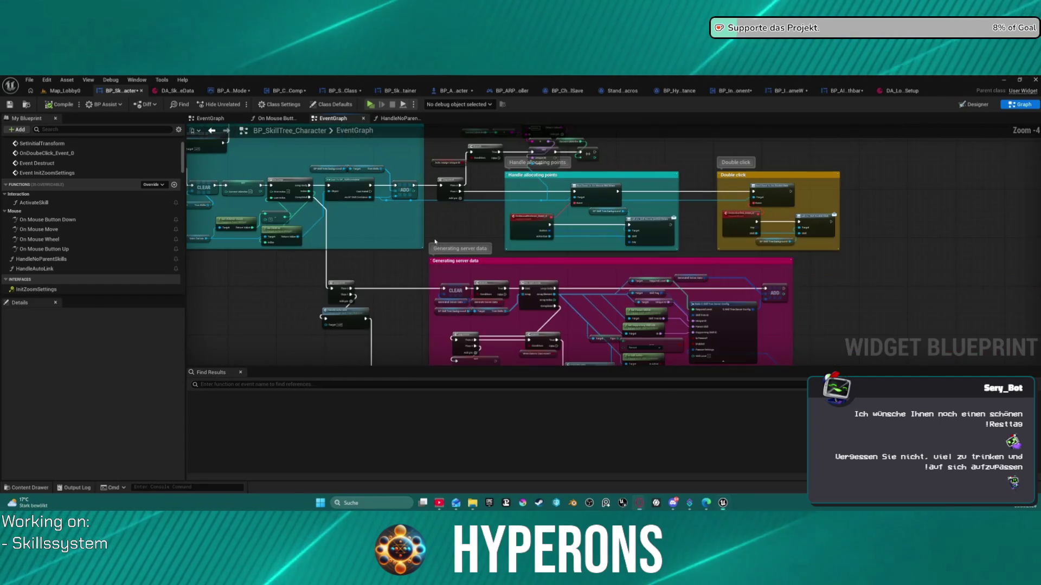
scroll(576, 293, "up", 5)
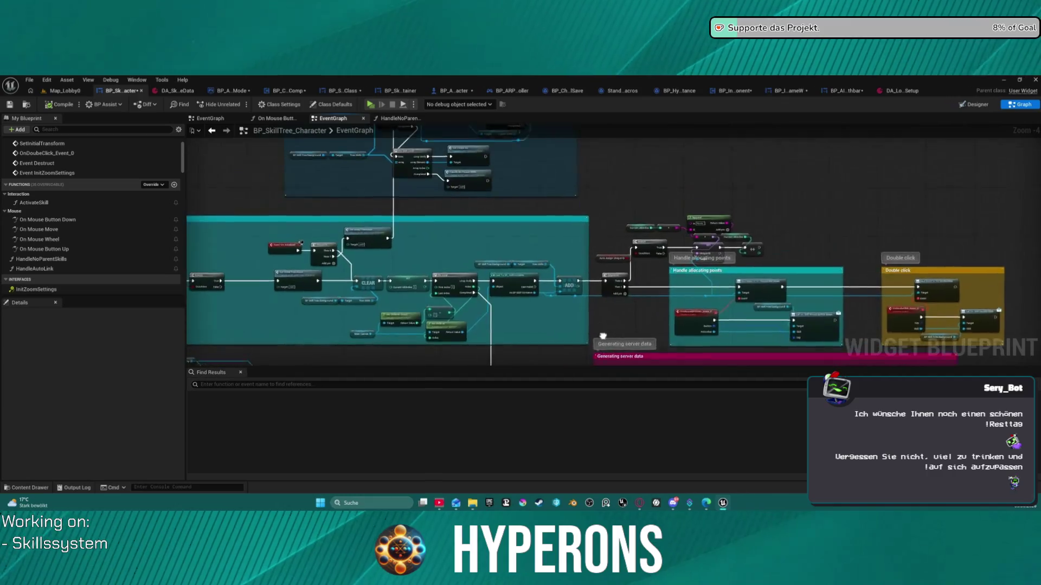